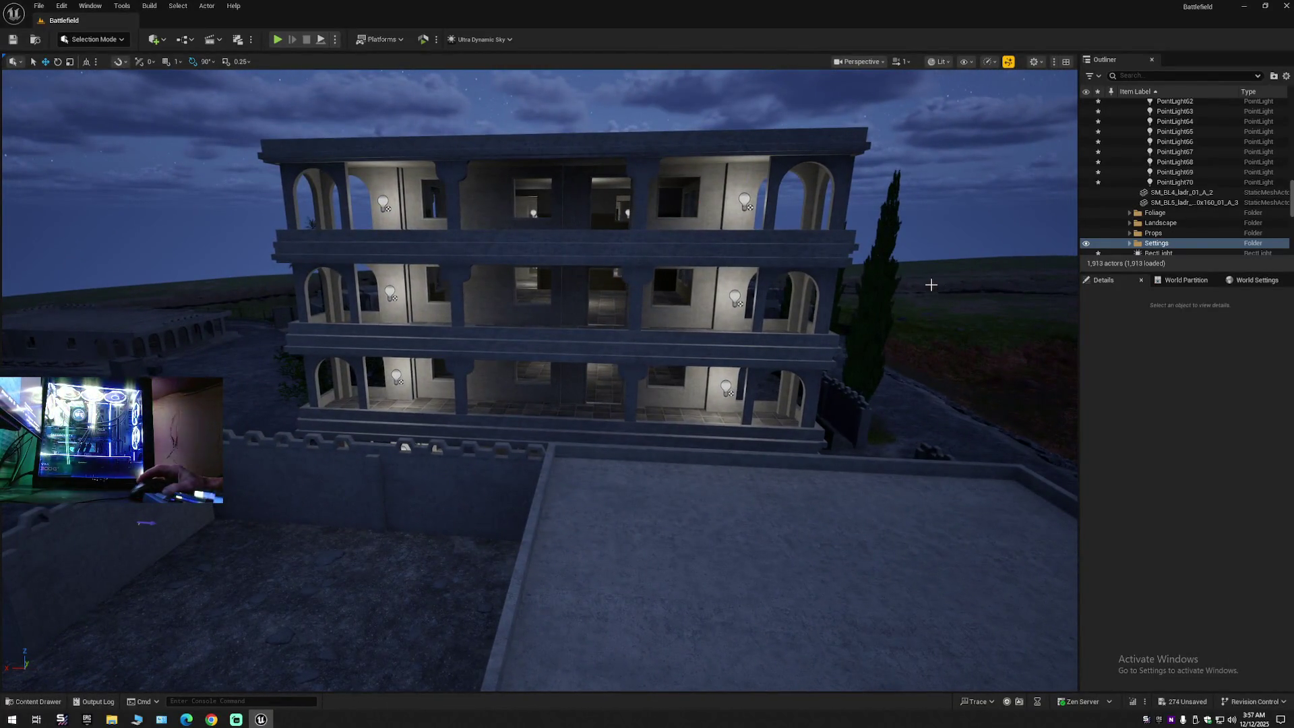
# Step: Restore the earlier five-light selection and add five more balcony-arch point lights, making ten
pyautogui.hotkey('ctrl', 'z')
pyautogui.moveTo(720, 546); pyautogui.dragTo(720, 546)
pyautogui.moveTo(559, 366); pyautogui.dragTo(560, 366)
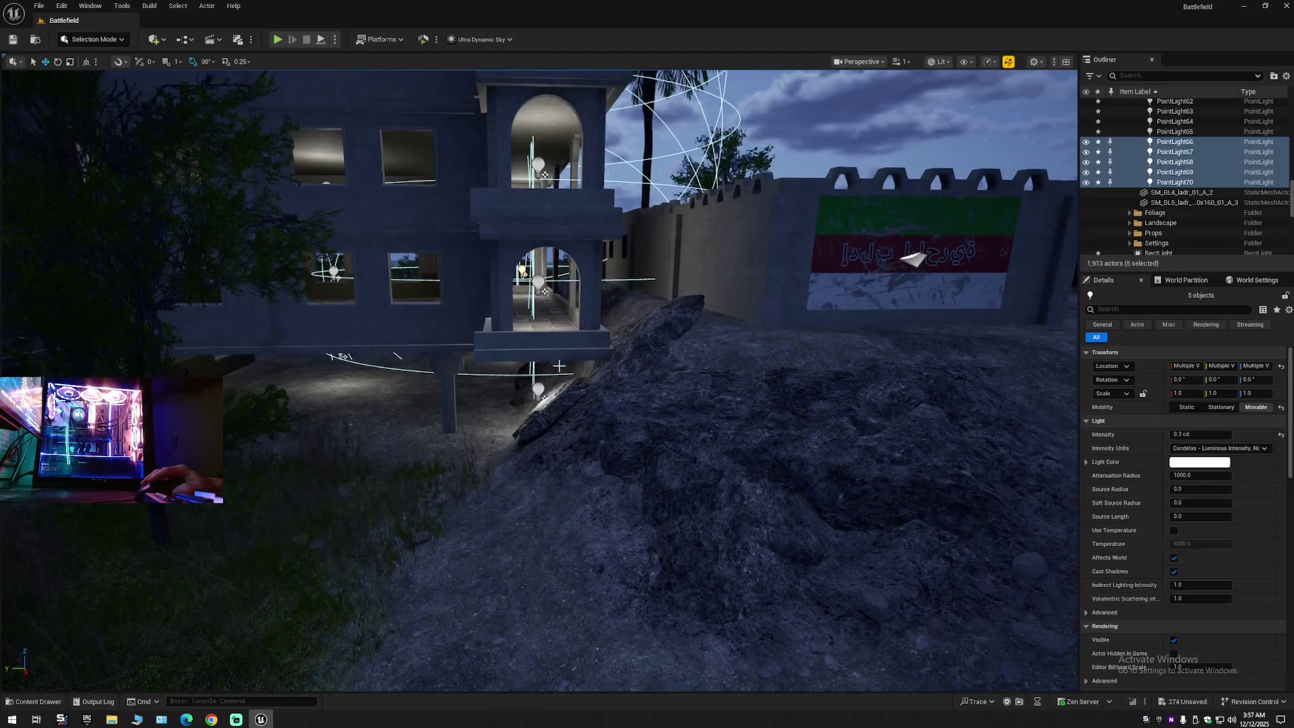
pyautogui.keyDown('ctrl'); pyautogui.click(538, 390); pyautogui.keyUp('ctrl')
pyautogui.keyDown('ctrl'); pyautogui.click(539, 278); pyautogui.keyUp('ctrl')
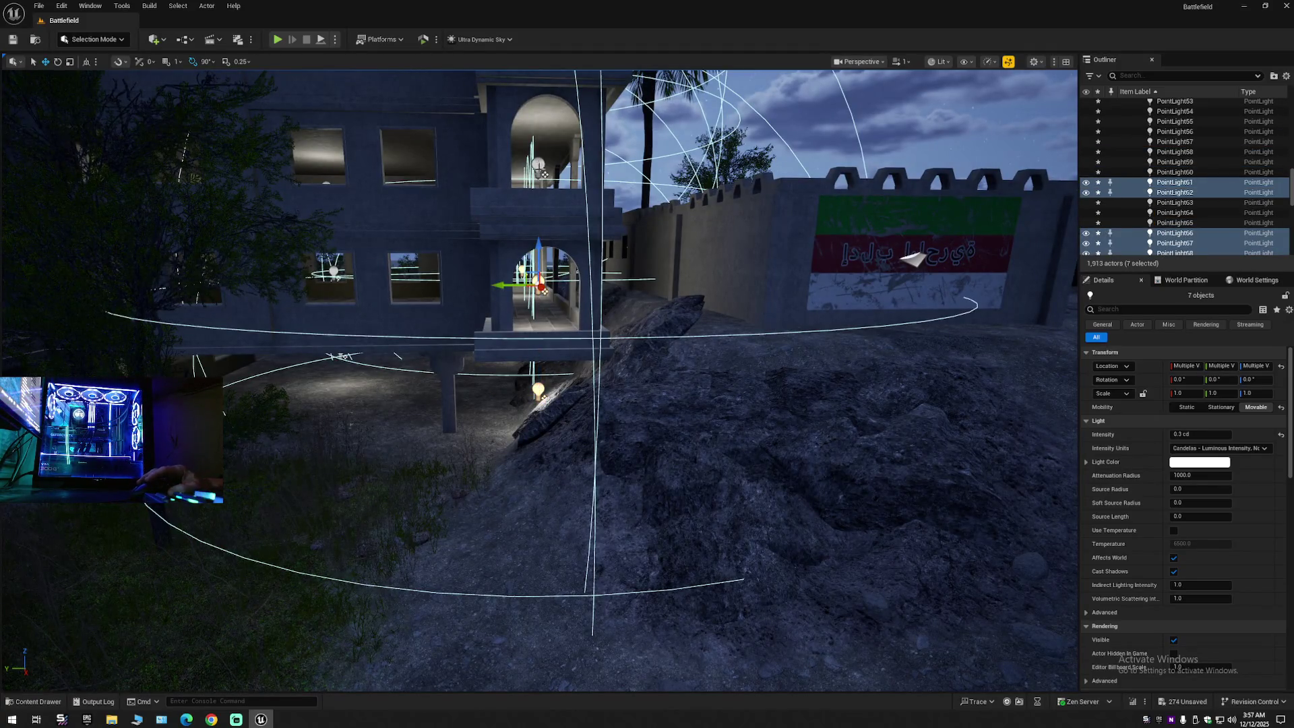
pyautogui.keyDown('ctrl'); pyautogui.click(538, 165); pyautogui.keyUp('ctrl')
pyautogui.moveTo(625, 316); pyautogui.dragTo(625, 316)
pyautogui.keyDown('ctrl'); pyautogui.click(572, 313); pyautogui.keyUp('ctrl')
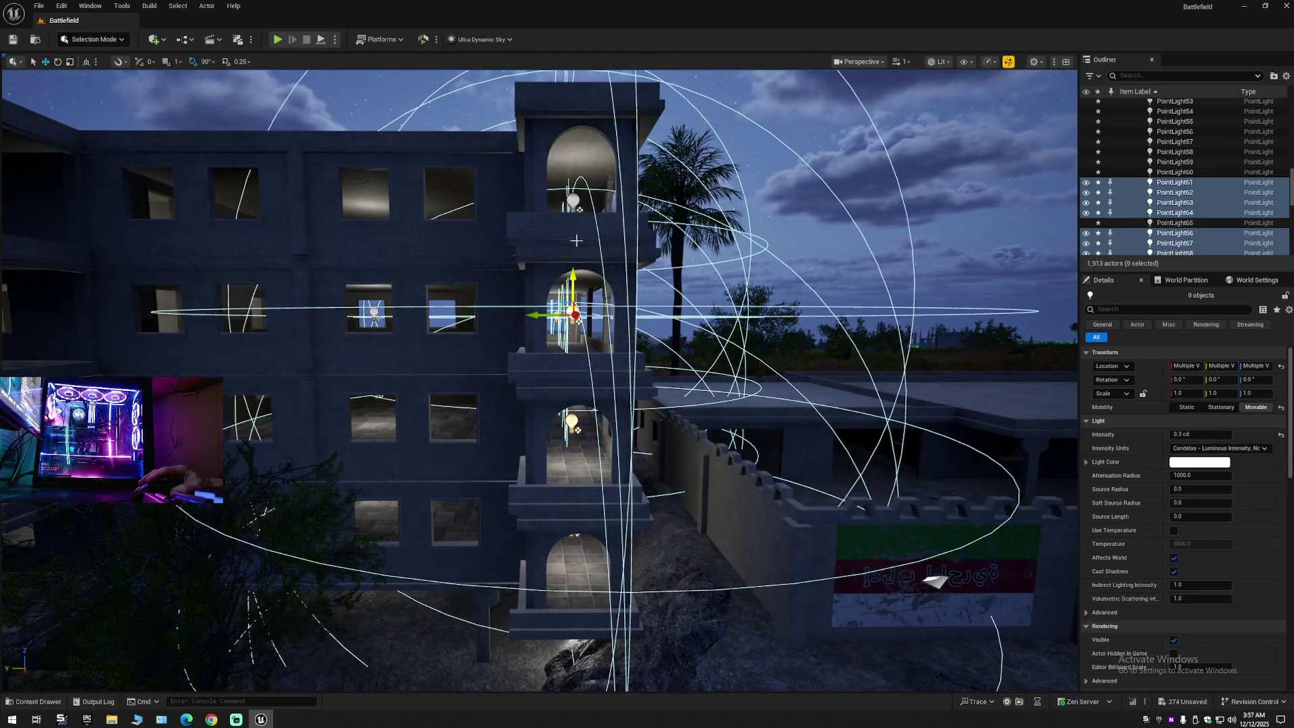
pyautogui.keyDown('ctrl'); pyautogui.click(573, 200); pyautogui.keyUp('ctrl')
pyautogui.moveTo(674, 323); pyautogui.dragTo(675, 322)
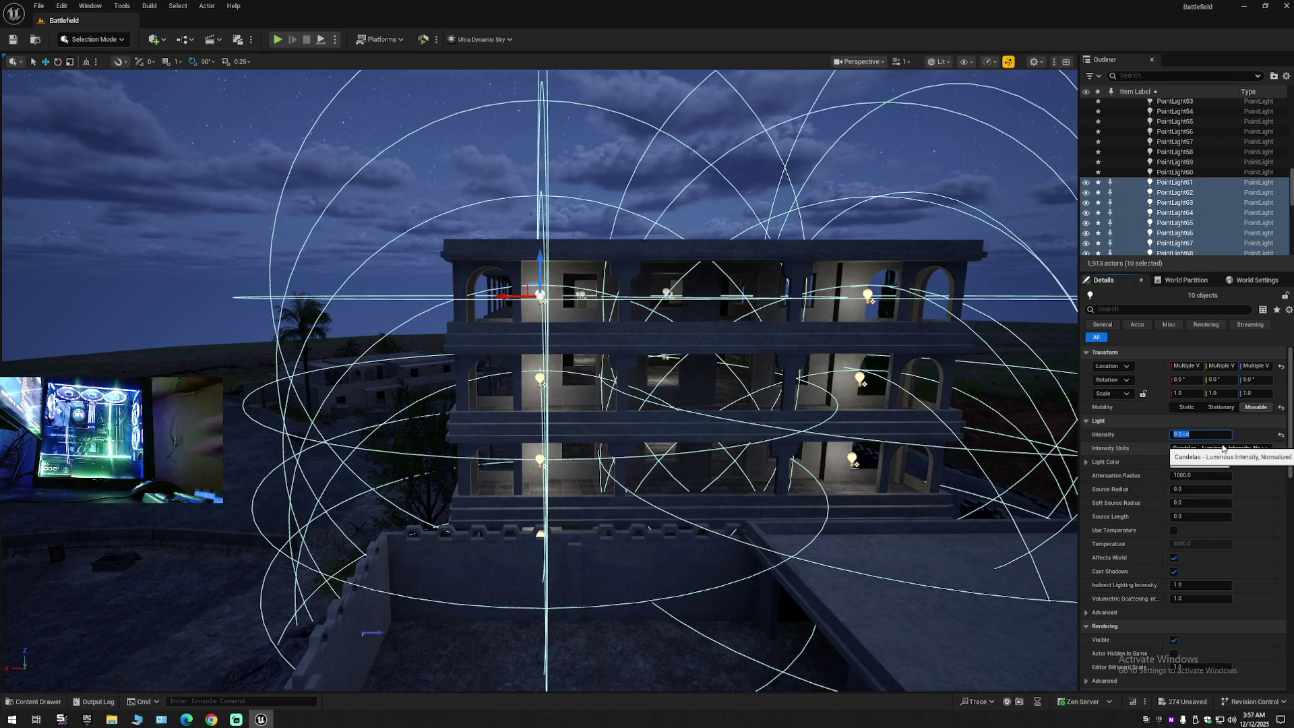
pyautogui.moveTo(675, 323); pyautogui.dragTo(674, 323)
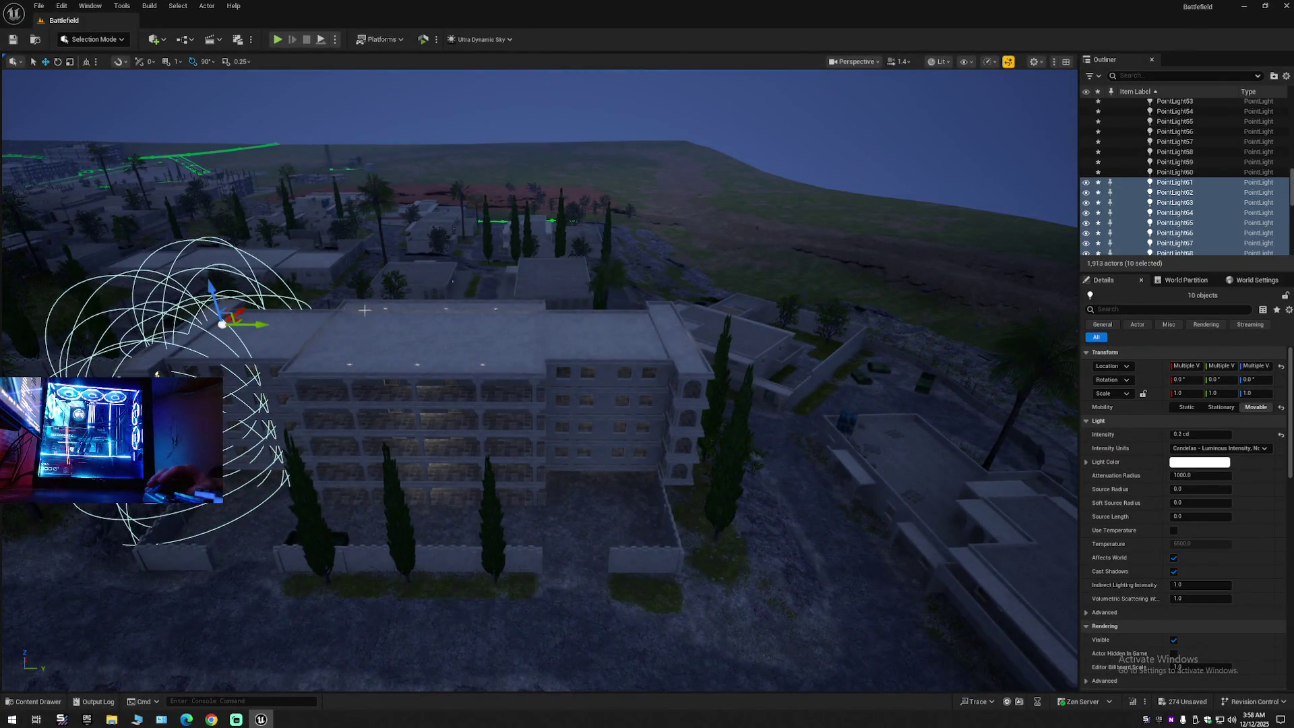
# Step: Alt-drag copies of the ten balcony lights into the next wing and nudge them left
pyautogui.moveTo(253, 326); pyautogui.dragTo(350, 335)
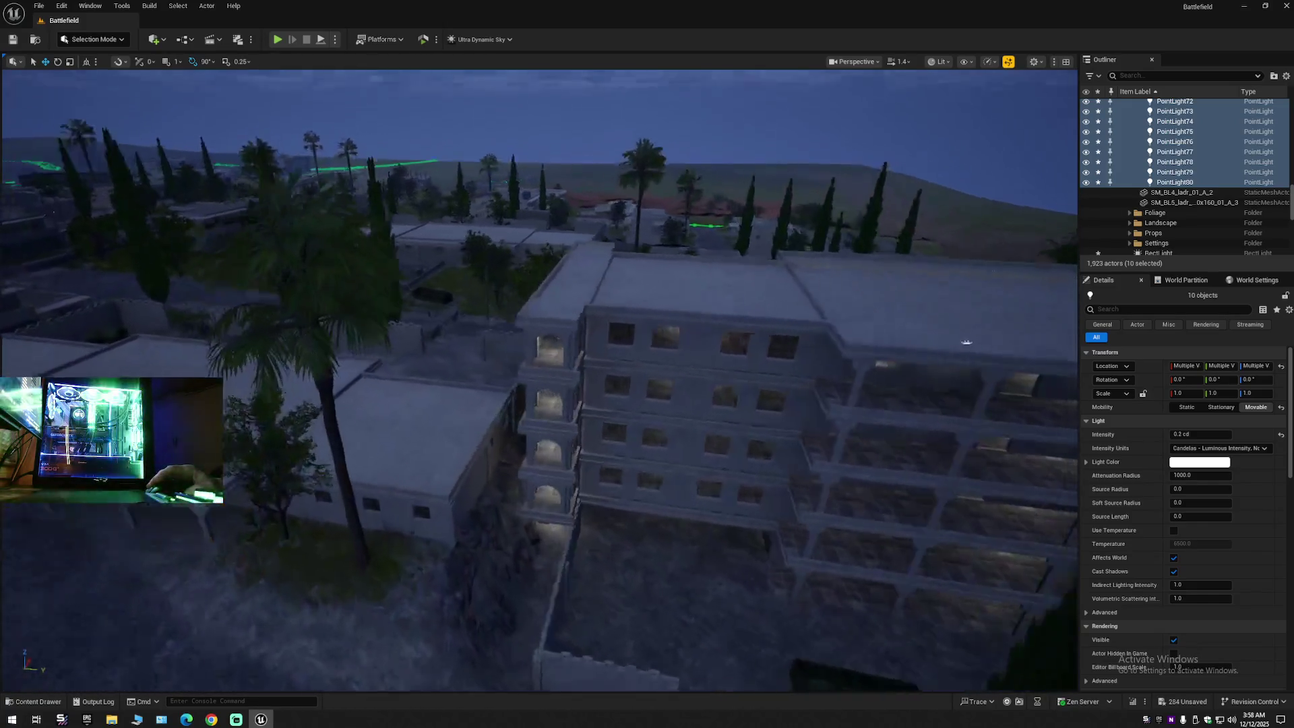
pyautogui.press('f')
pyautogui.moveTo(479, 408)
pyautogui.mouseDown()
pyautogui.moveTo(337, 407)
pyautogui.moveTo(479, 407)
pyautogui.moveTo(418, 405)
pyautogui.moveTo(545, 386)
pyautogui.mouseUp()
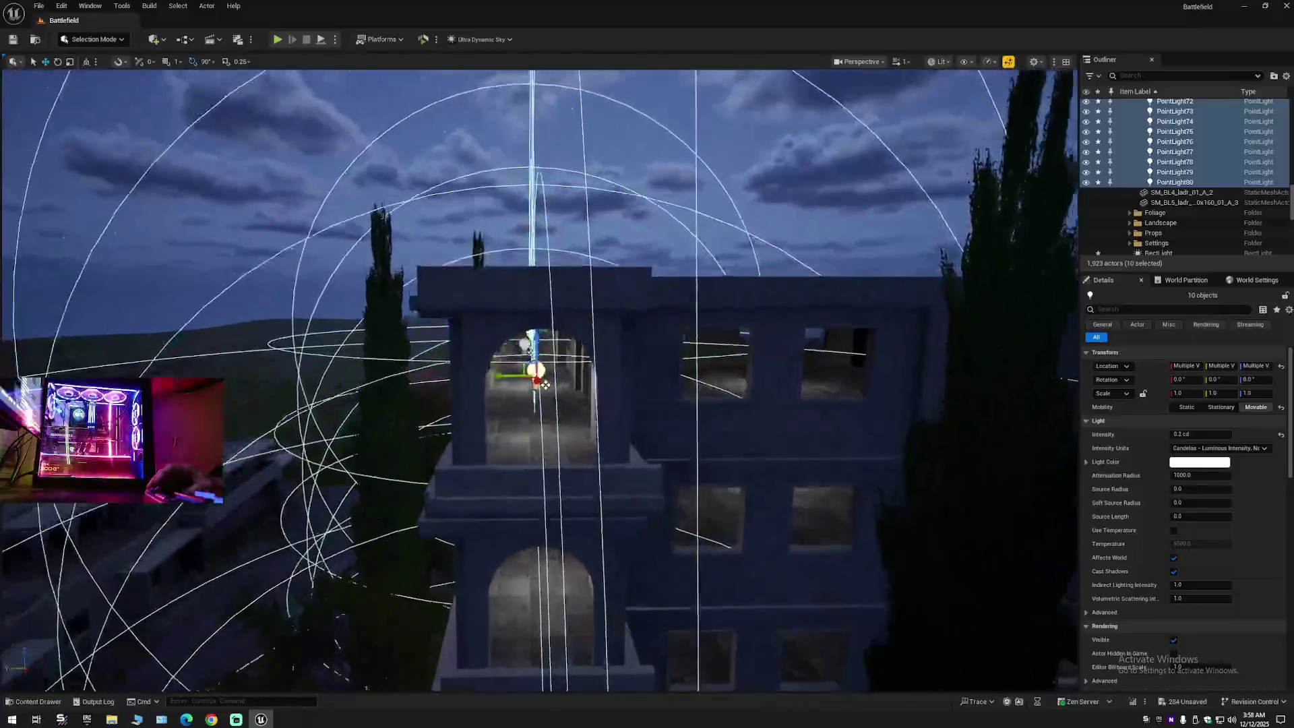
pyautogui.scroll(10, 544, 385)
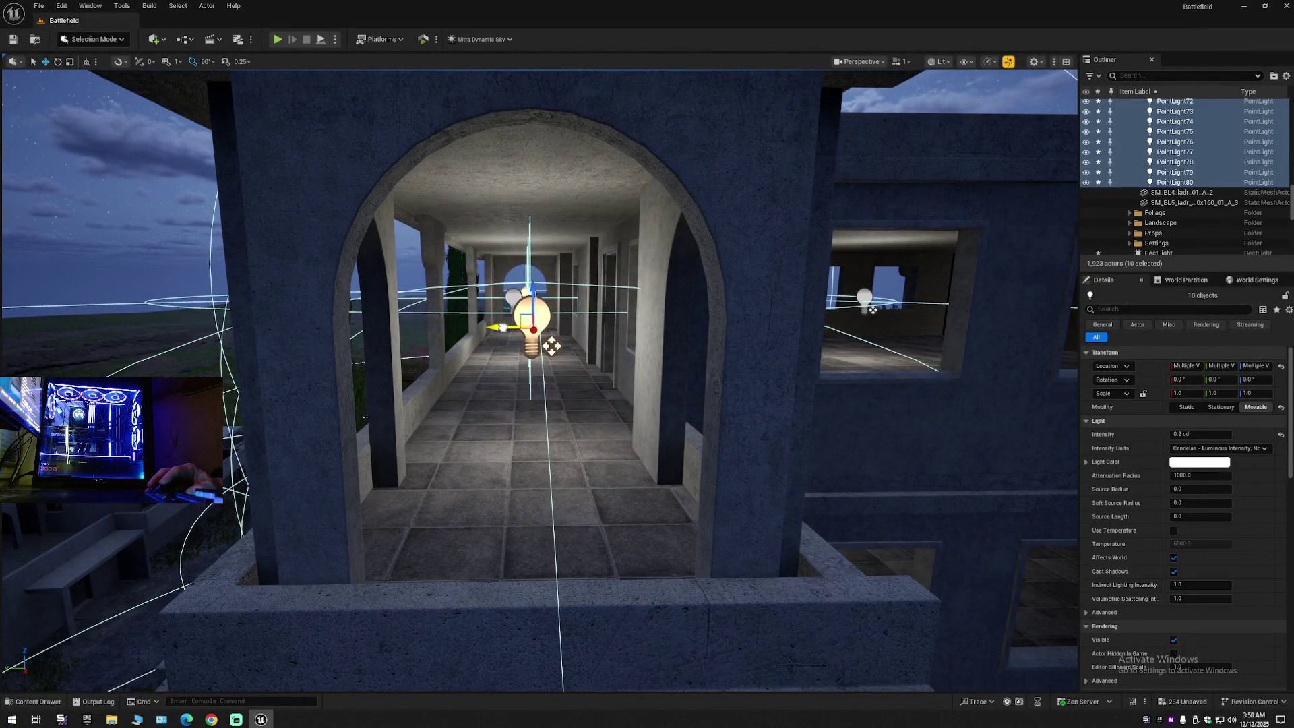
pyautogui.scroll(-6, 558, 346)
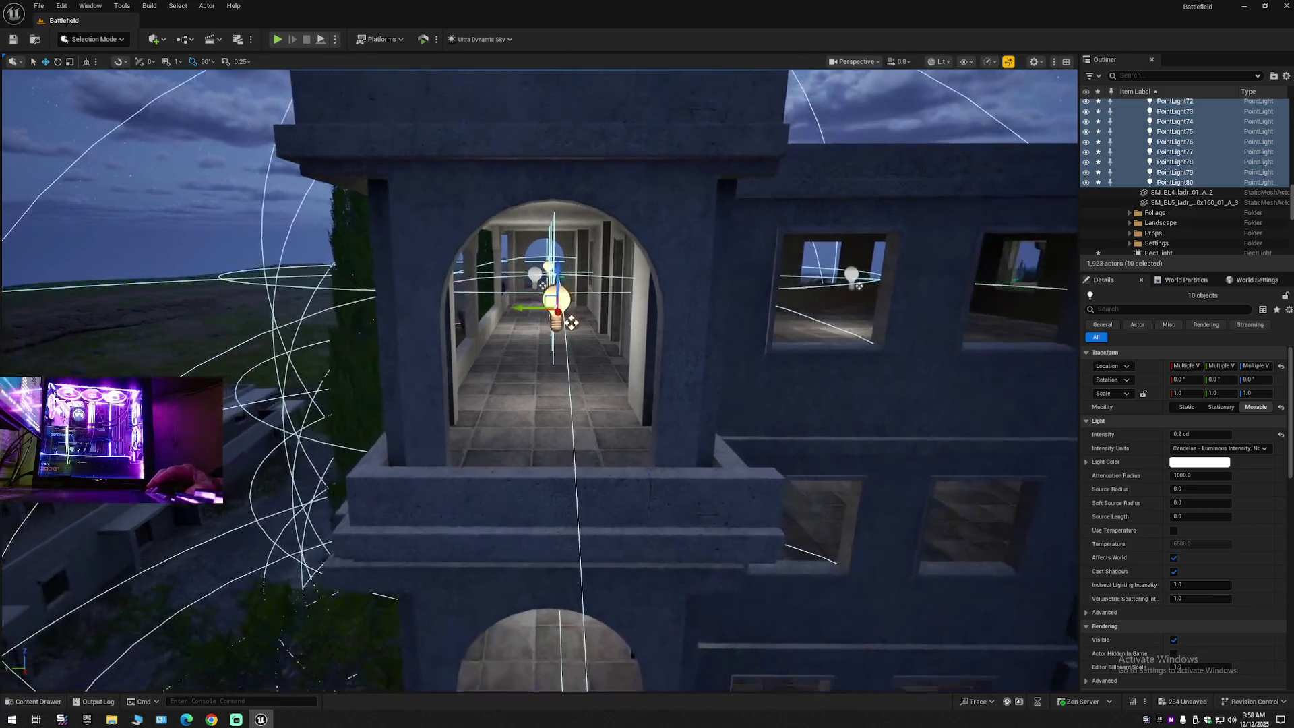
pyautogui.scroll(8, 610, 312)
pyautogui.scroll(-5, 610, 312)
pyautogui.scroll(6, 565, 366)
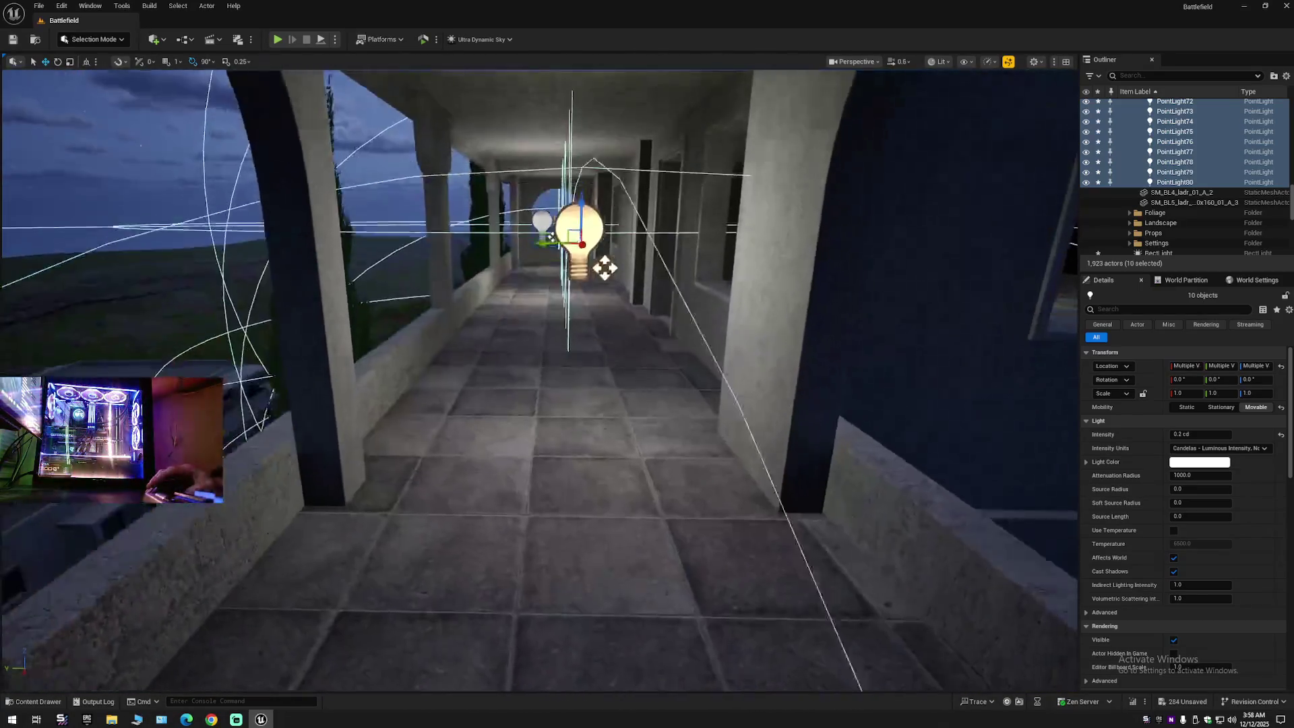
pyautogui.scroll(8, 564, 366)
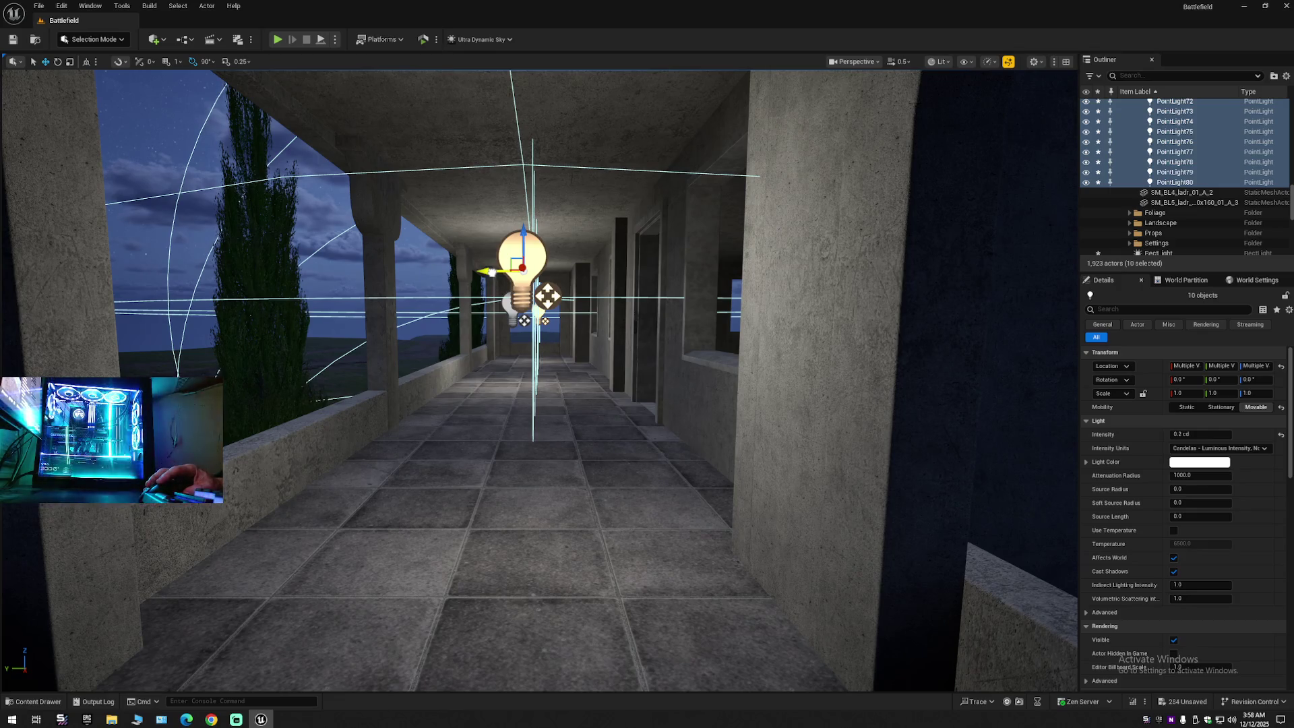
pyautogui.scroll(-15, 546, 296)
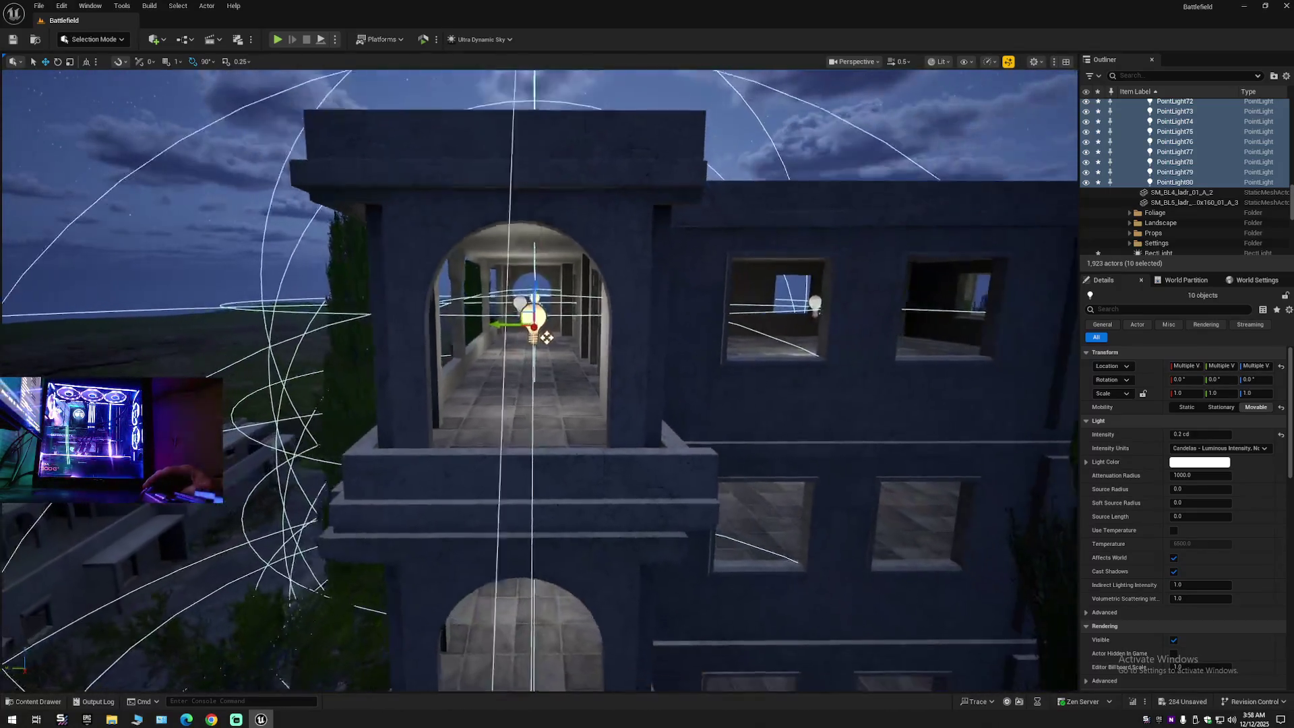
pyautogui.press('f')
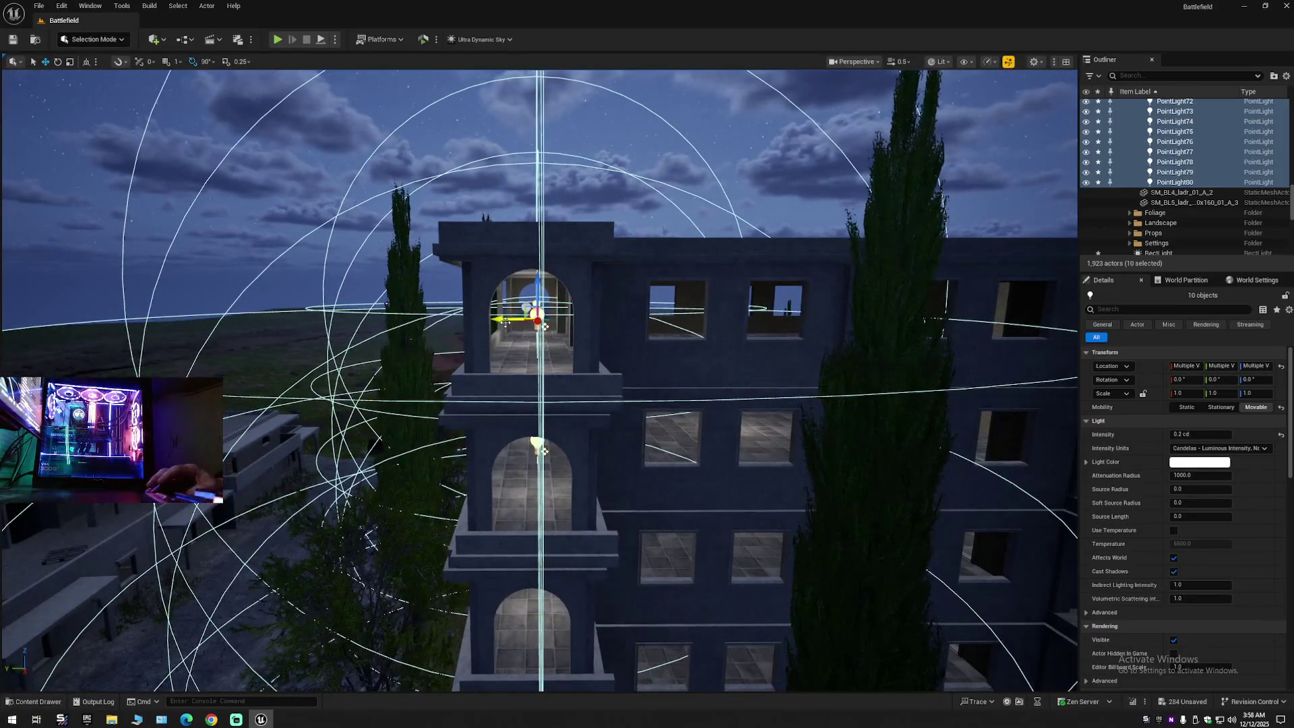
pyautogui.moveTo(536, 316); pyautogui.dragTo(532, 317)
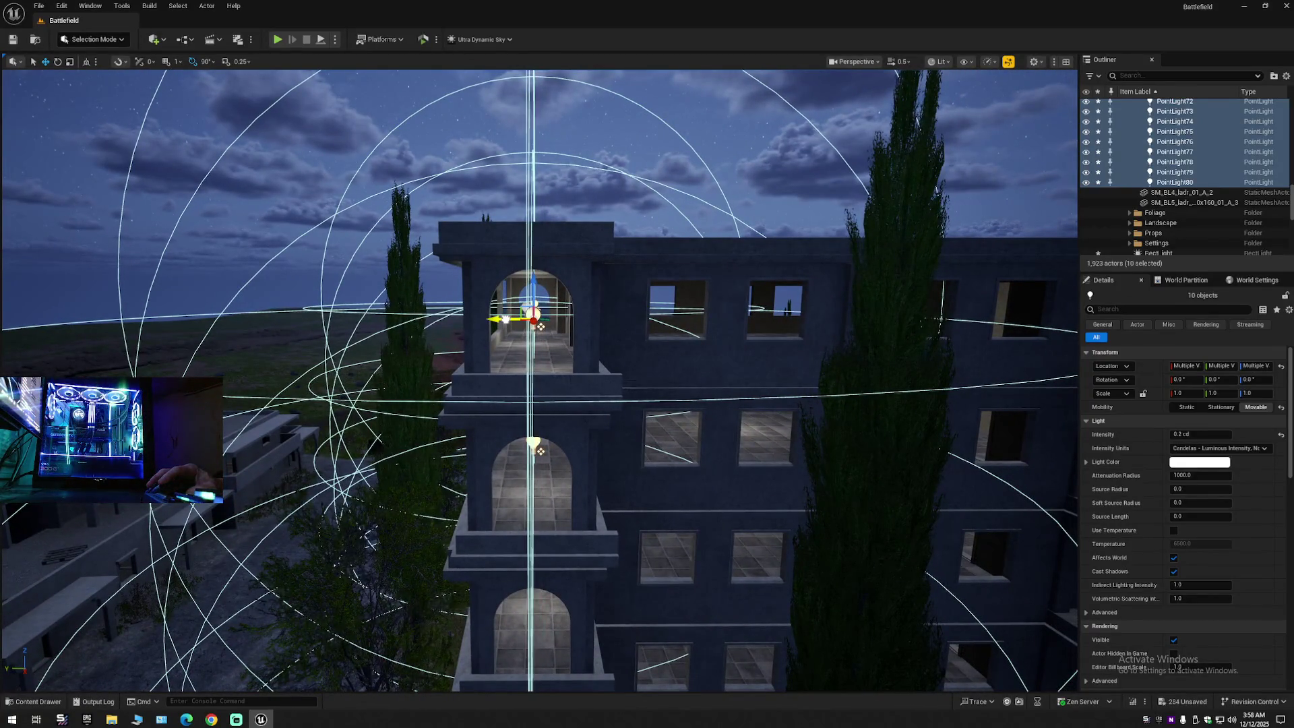
# Step: Select five stray point lights around the building and delete them
pyautogui.scroll(2, 568, 375)
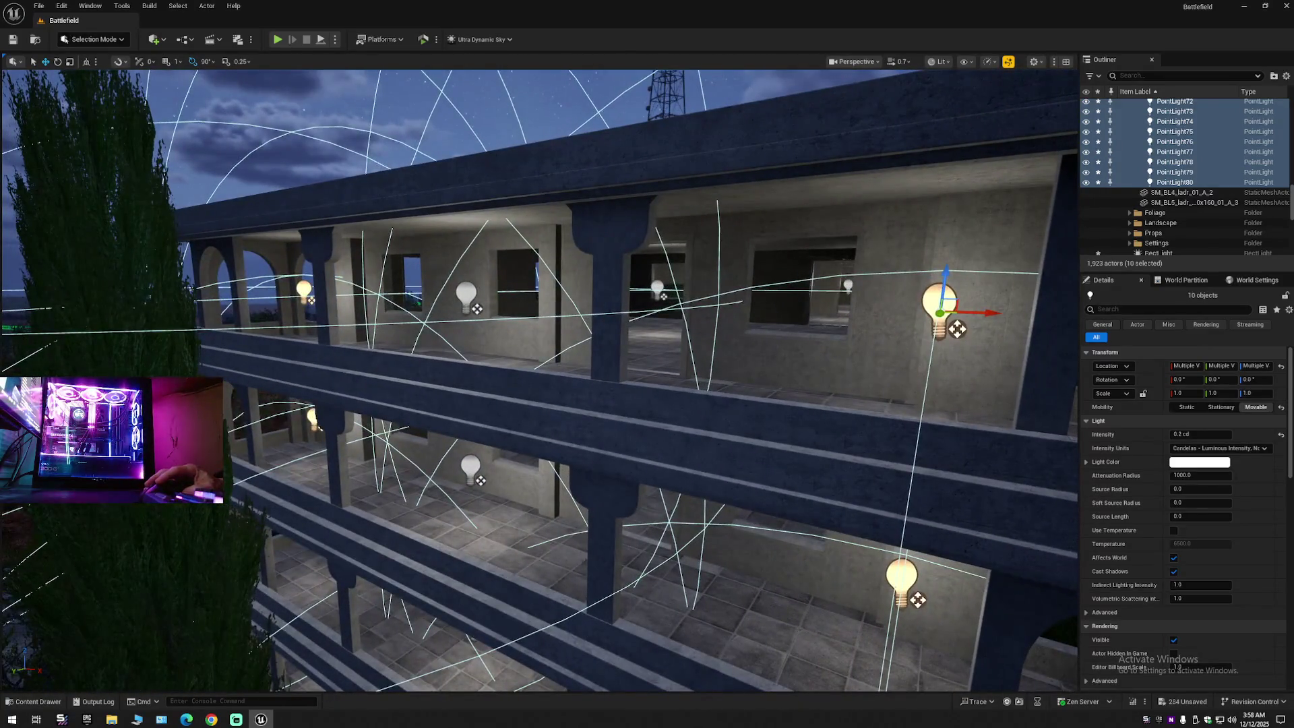
pyautogui.click(464, 283)
pyautogui.keyDown('ctrl'); pyautogui.click(482, 306); pyautogui.keyUp('ctrl')
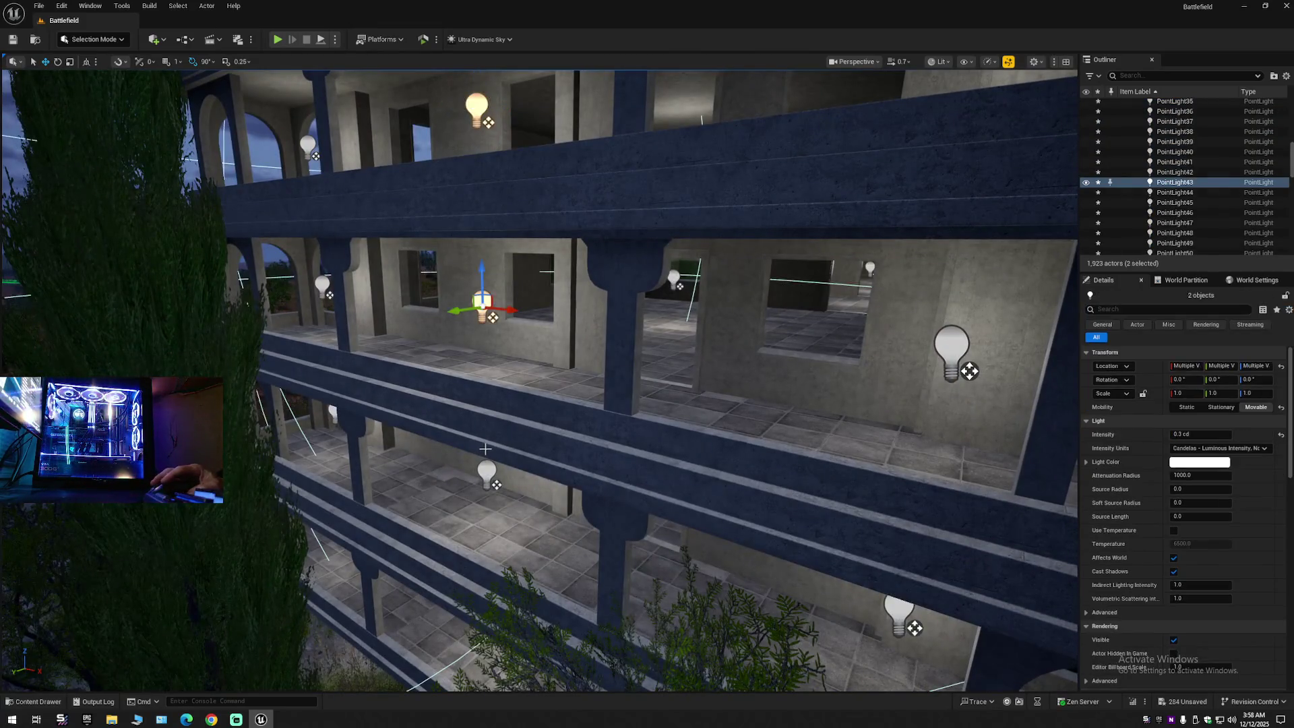
pyautogui.scroll(-5, 539, 378)
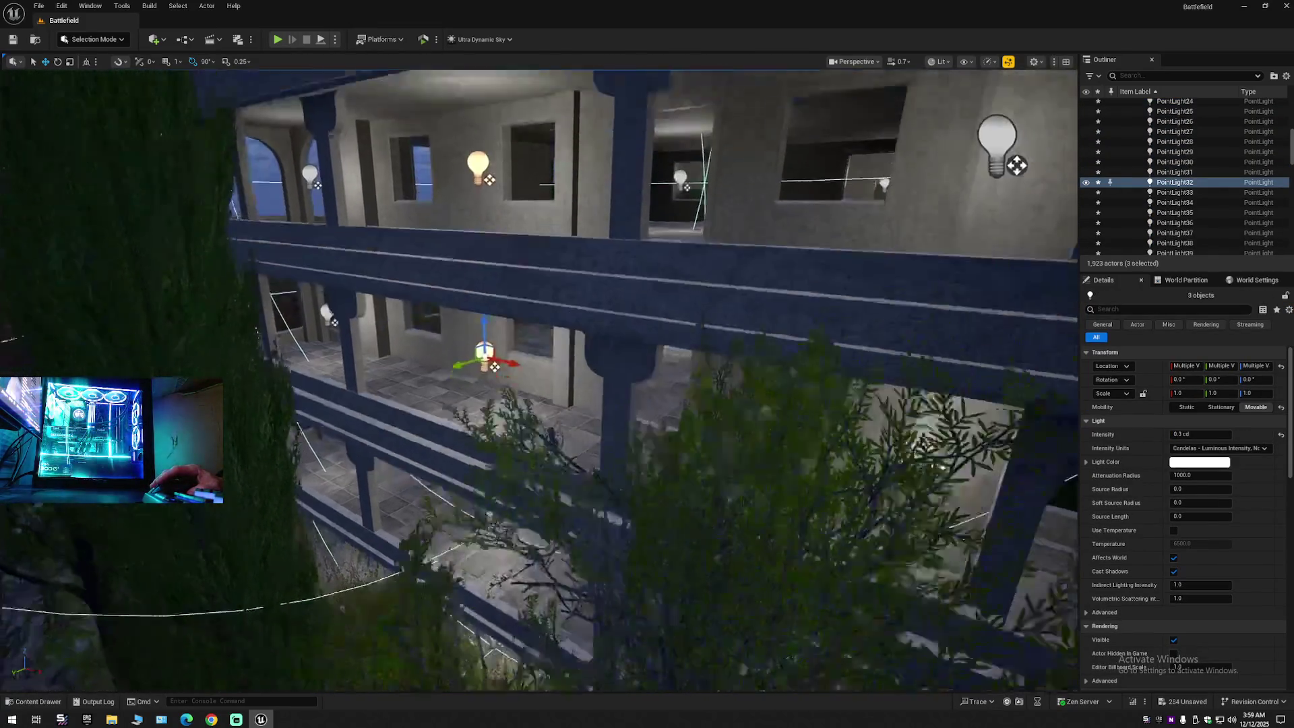
pyautogui.scroll(3, 518, 454)
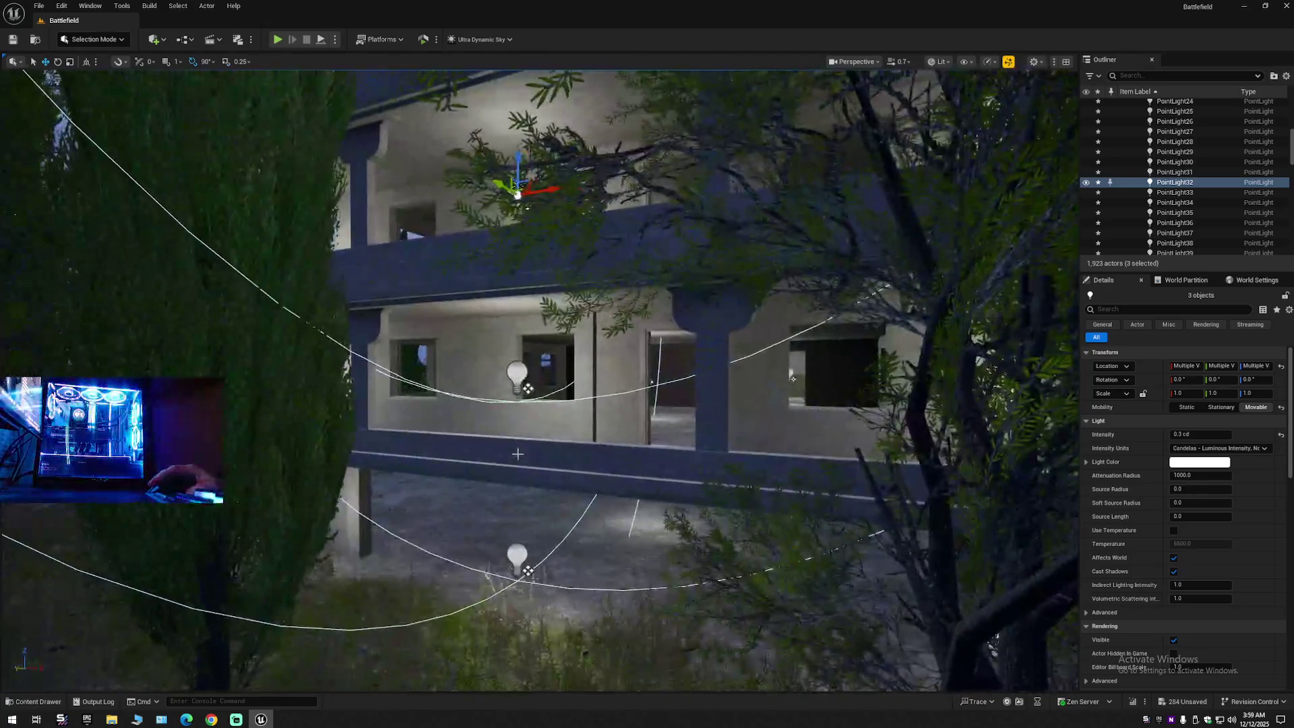
pyautogui.keyDown('ctrl'); pyautogui.click(517, 557); pyautogui.keyUp('ctrl')
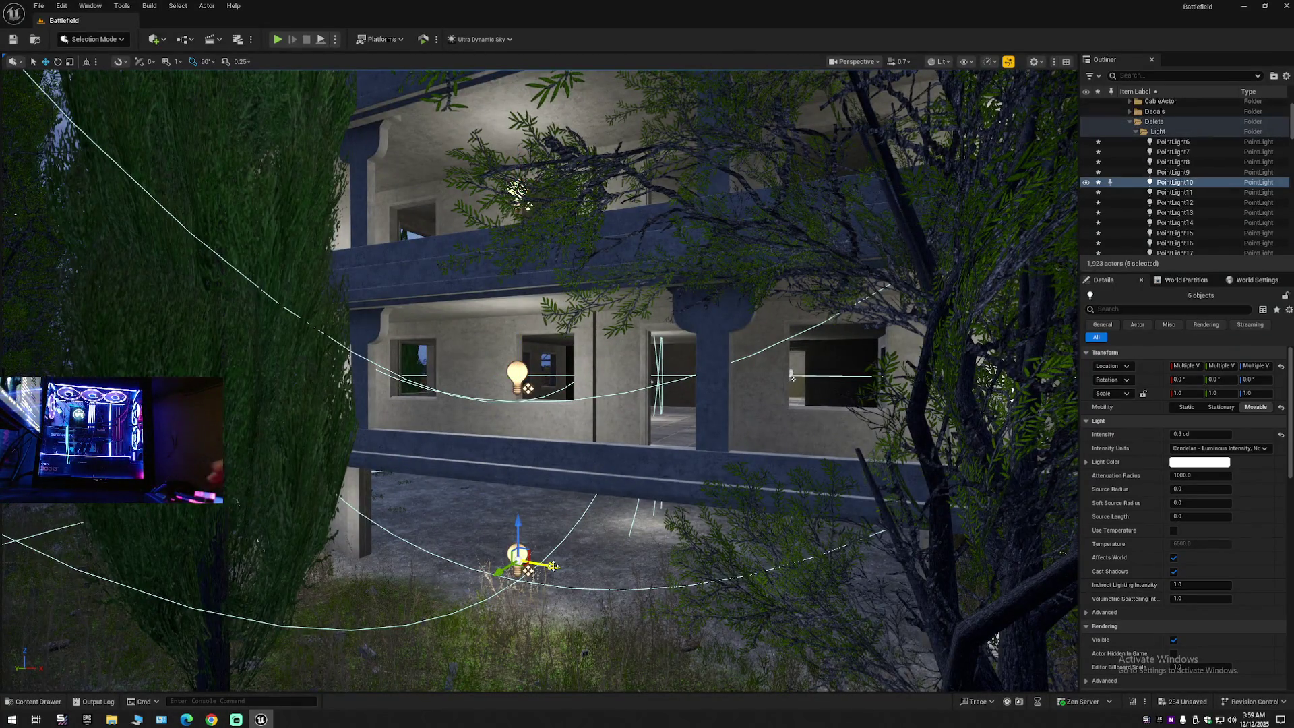
pyautogui.press('Delete')
pyautogui.scroll(-10, 792, 378)
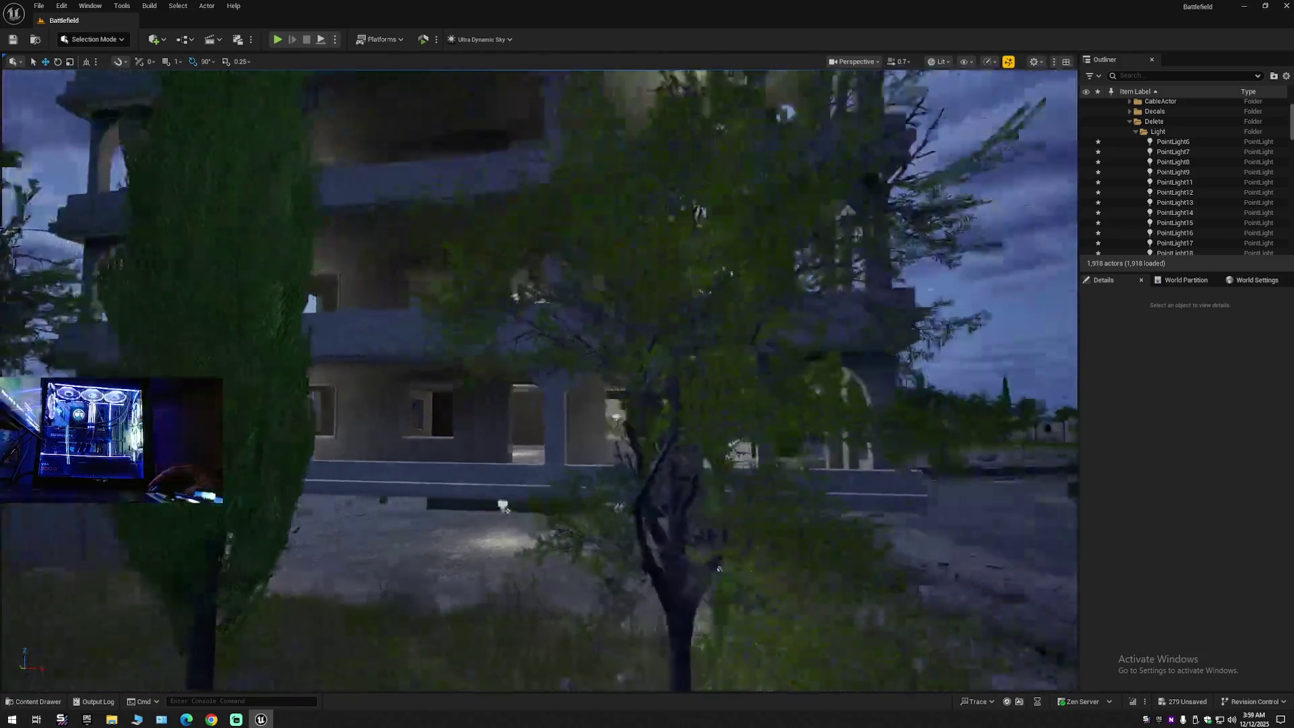
pyautogui.press('d')
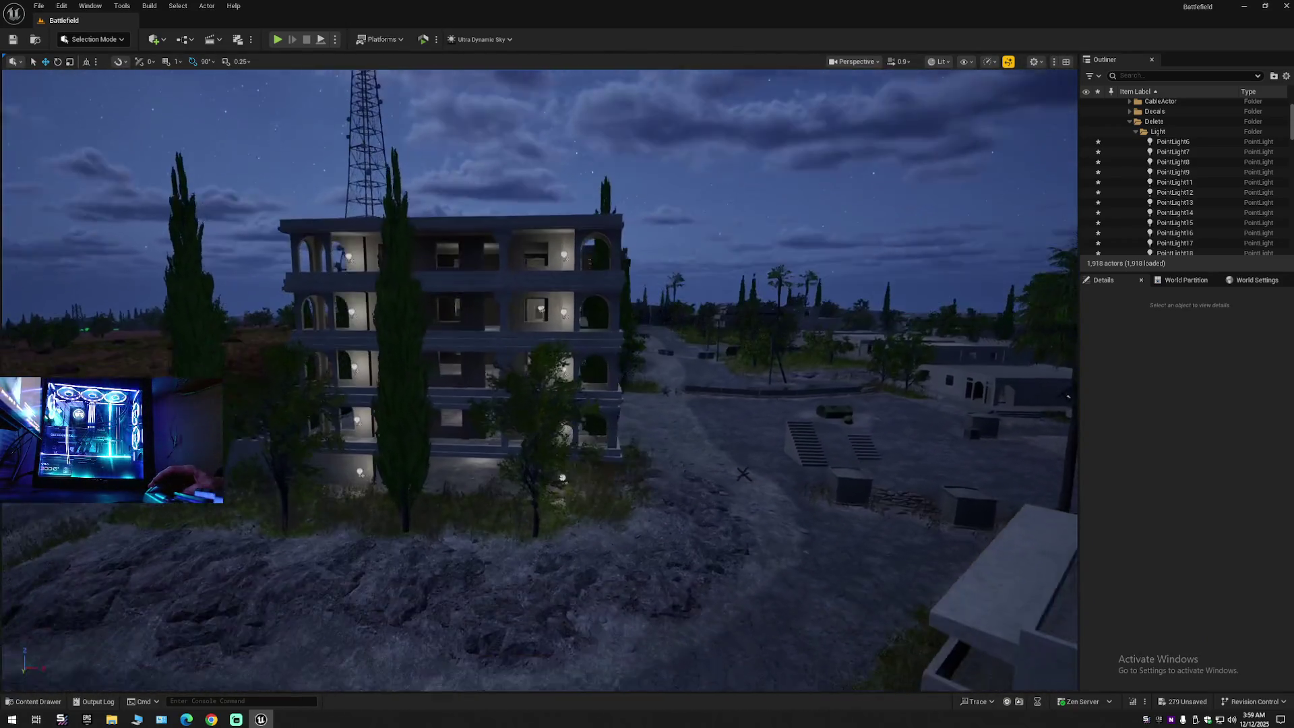
pyautogui.scroll(3, 539, 377)
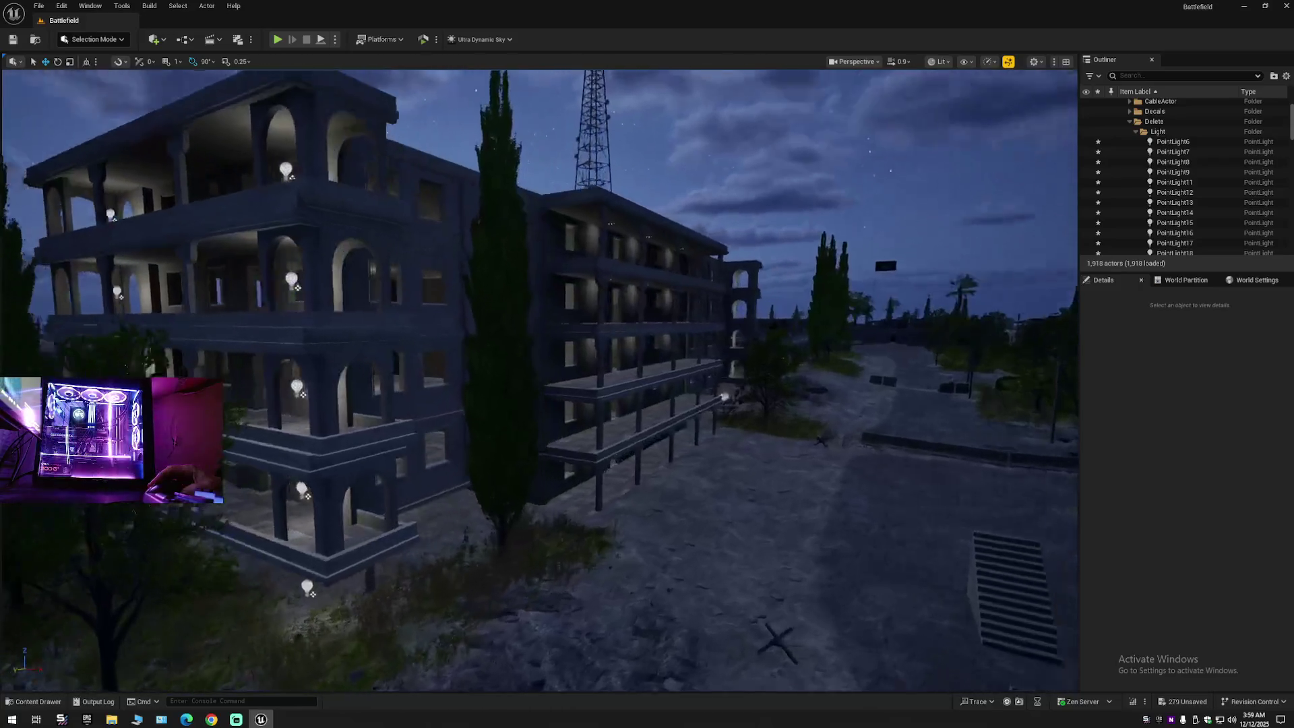
pyautogui.press('w')
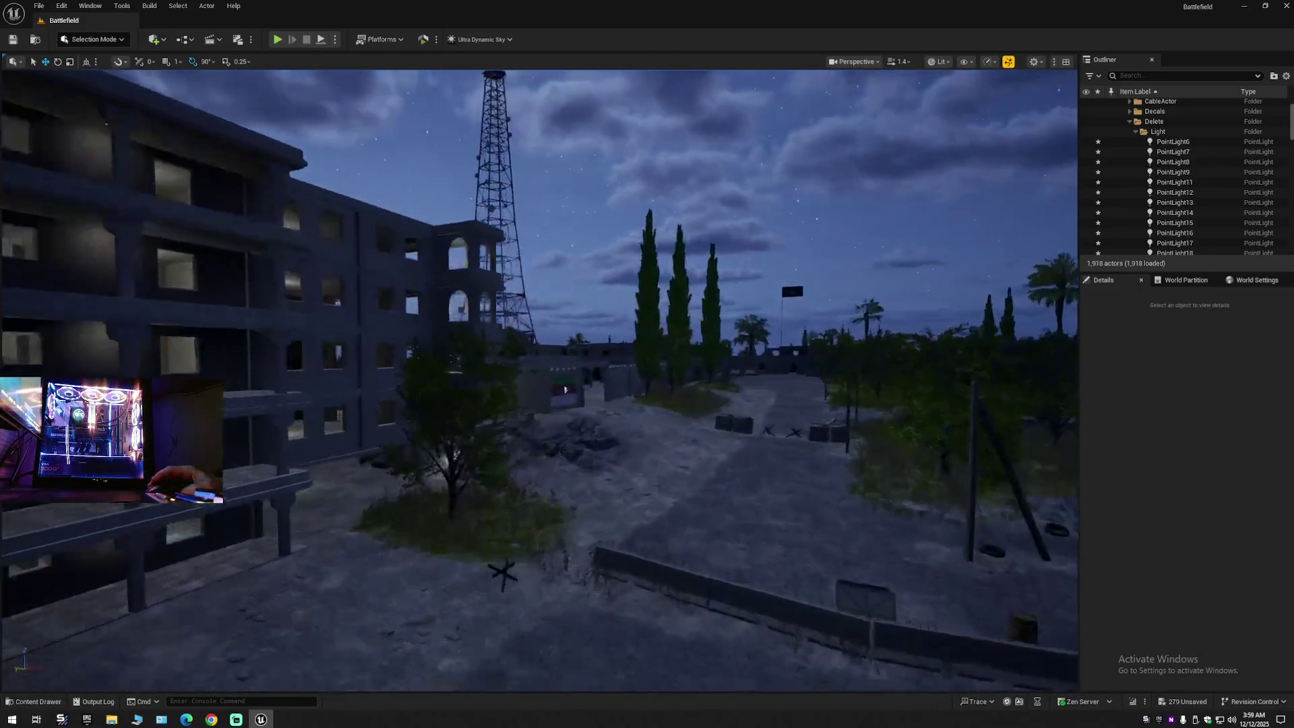
pyautogui.scroll(-2, 784, 424)
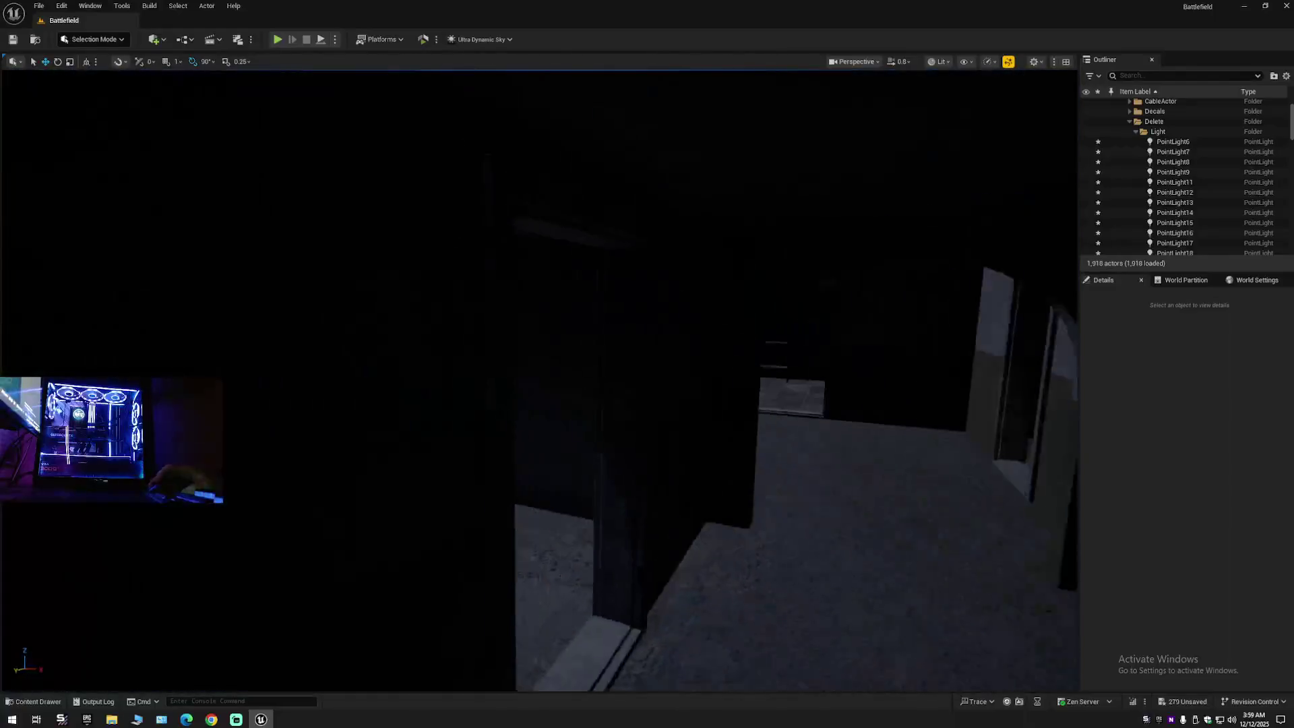
pyautogui.press('w')
pyautogui.scroll(-2, 647, 377)
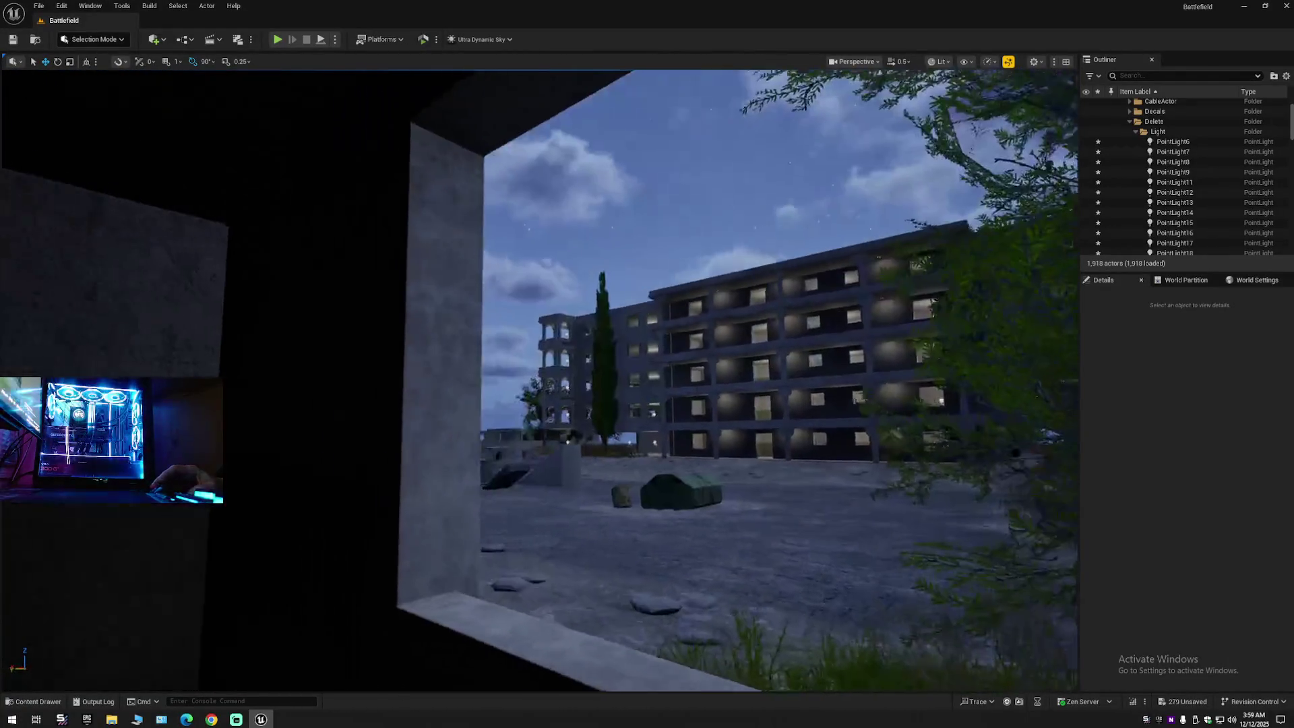
pyautogui.press('s')
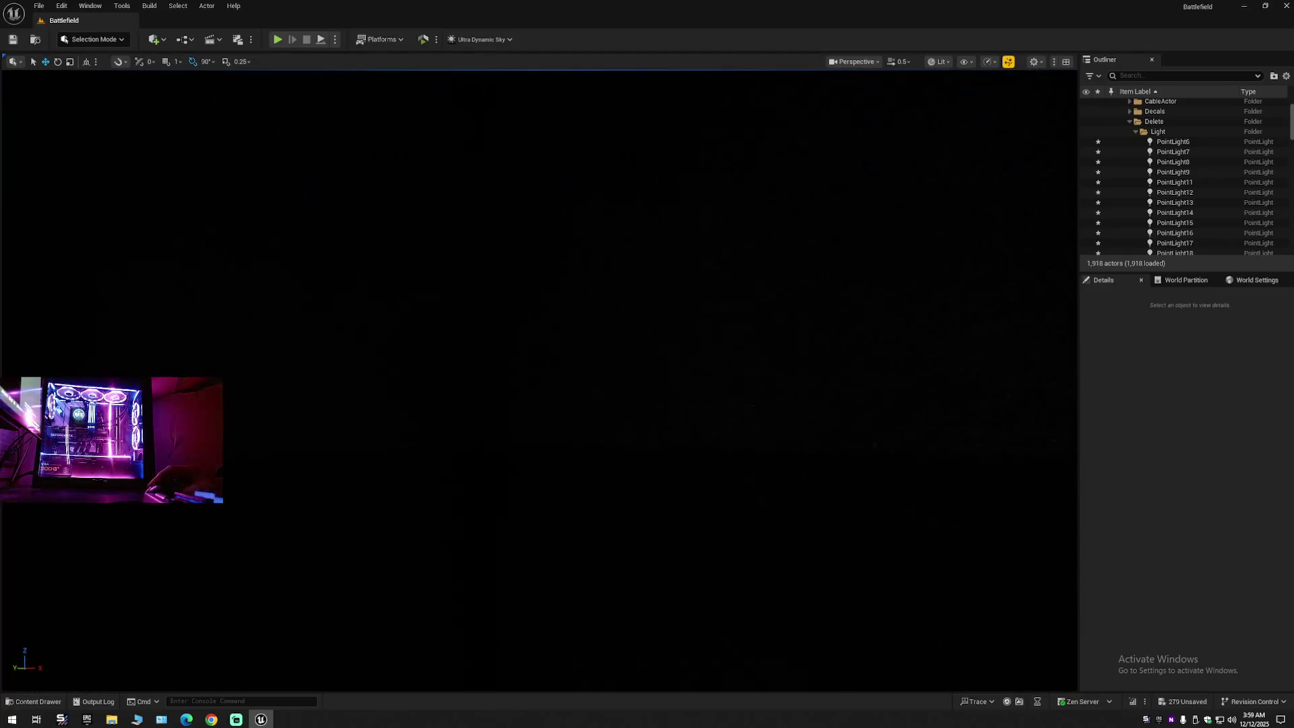
pyautogui.press('w')
pyautogui.scroll(2, 539, 378)
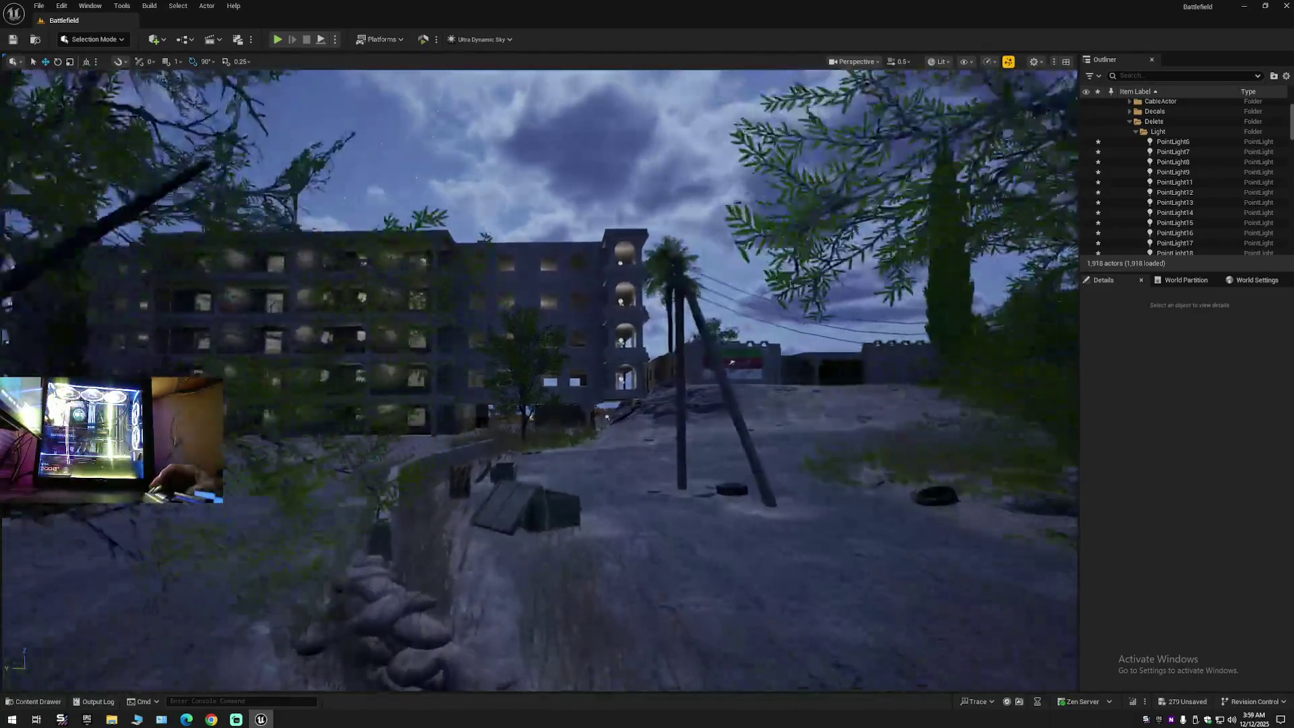
pyautogui.press('w')
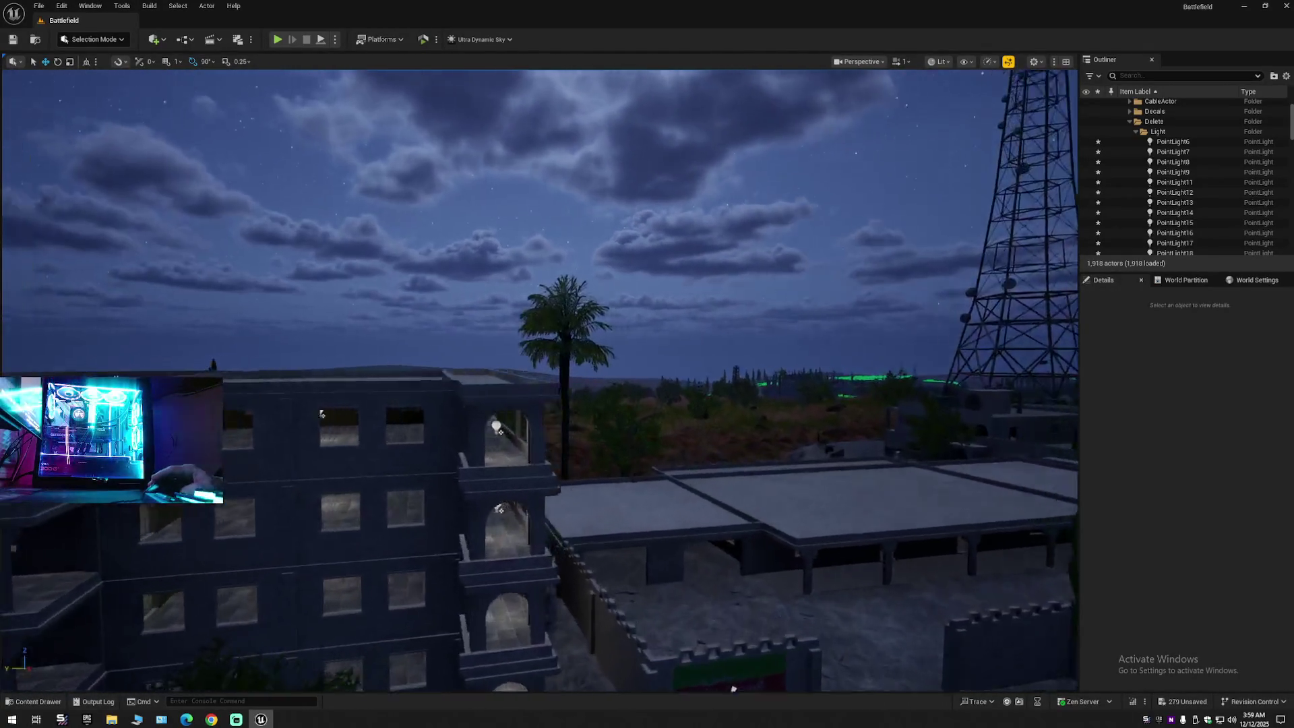
pyautogui.press('w')
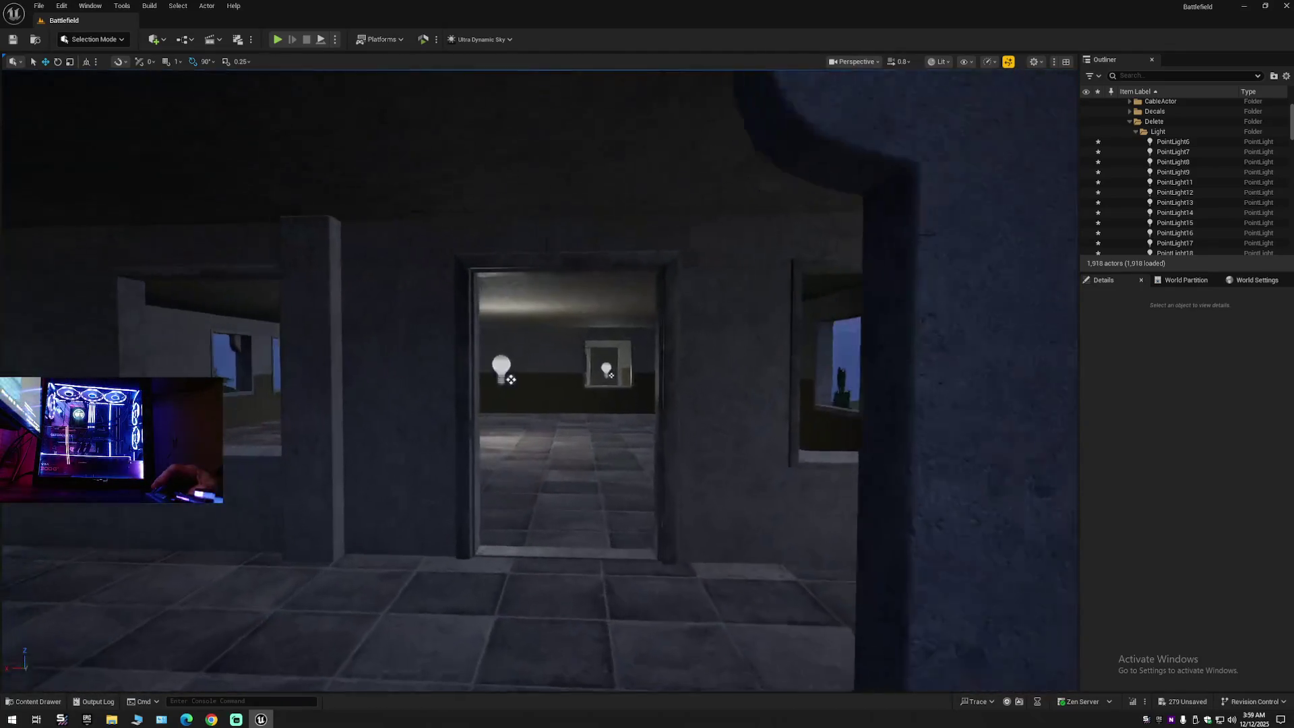
pyautogui.scroll(-1, 539, 377)
pyautogui.press('s')
pyautogui.scroll(-1, 539, 378)
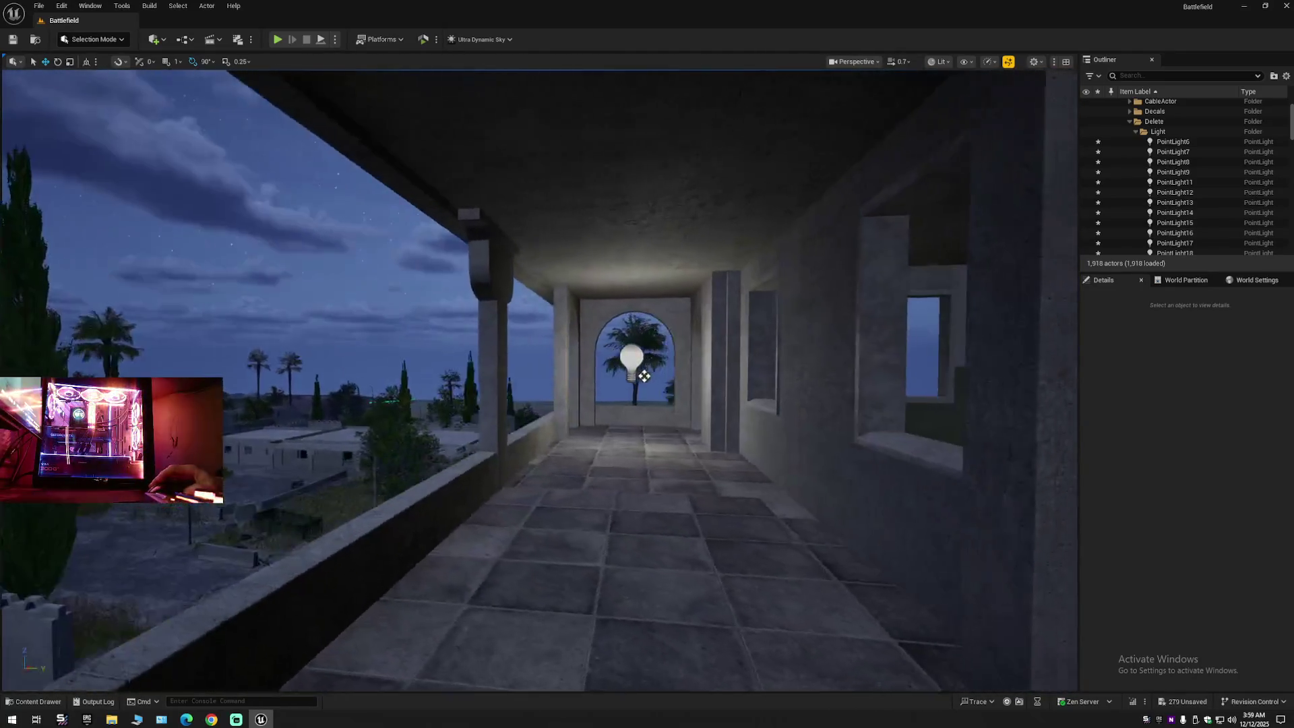
pyautogui.press('s')
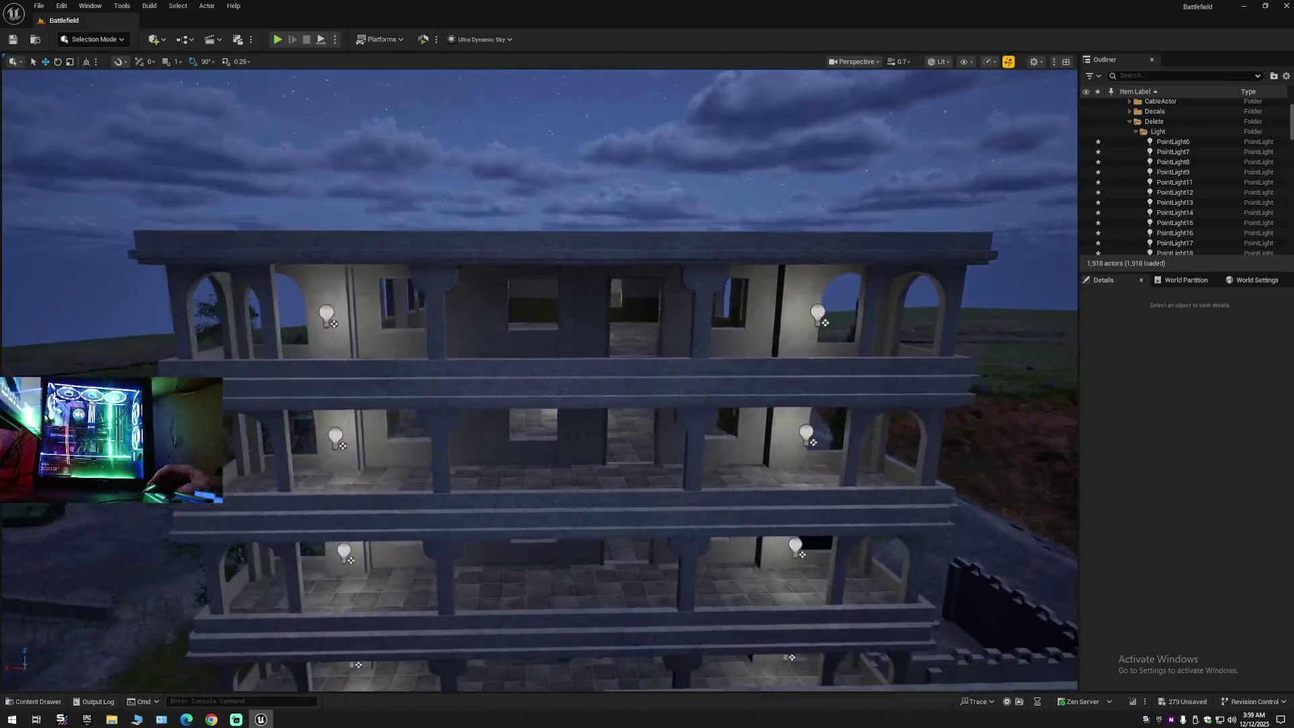
pyautogui.press('d')
pyautogui.scroll(2, 539, 377)
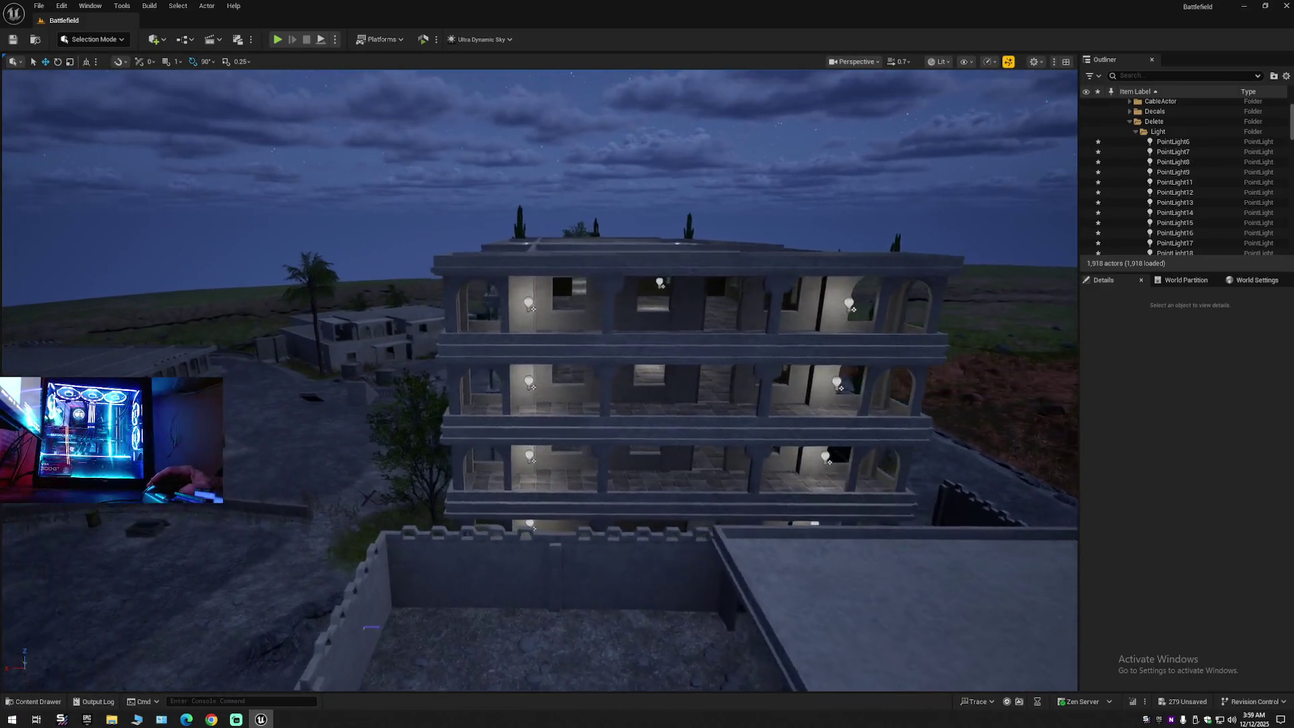
pyautogui.press('d')
pyautogui.scroll(2, 539, 378)
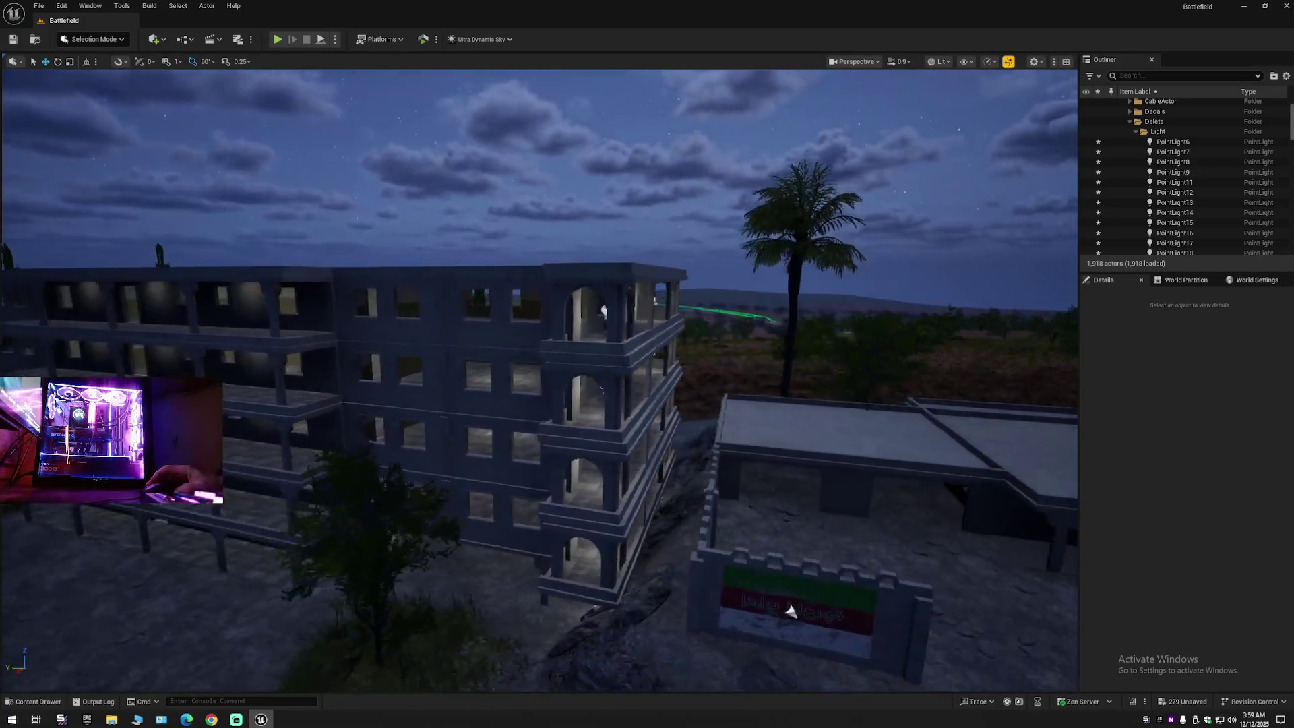
pyautogui.press('d')
pyautogui.scroll(1, 838, 371)
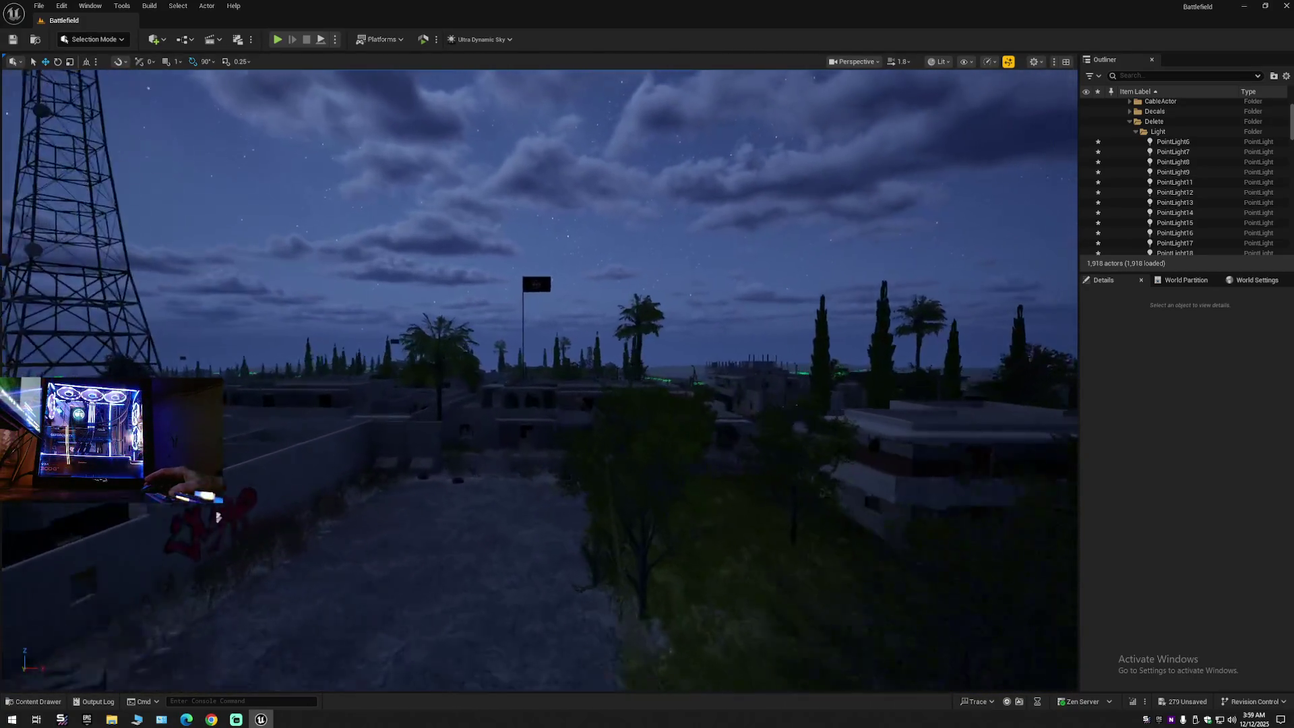
pyautogui.press('w')
pyautogui.scroll(-2, 539, 378)
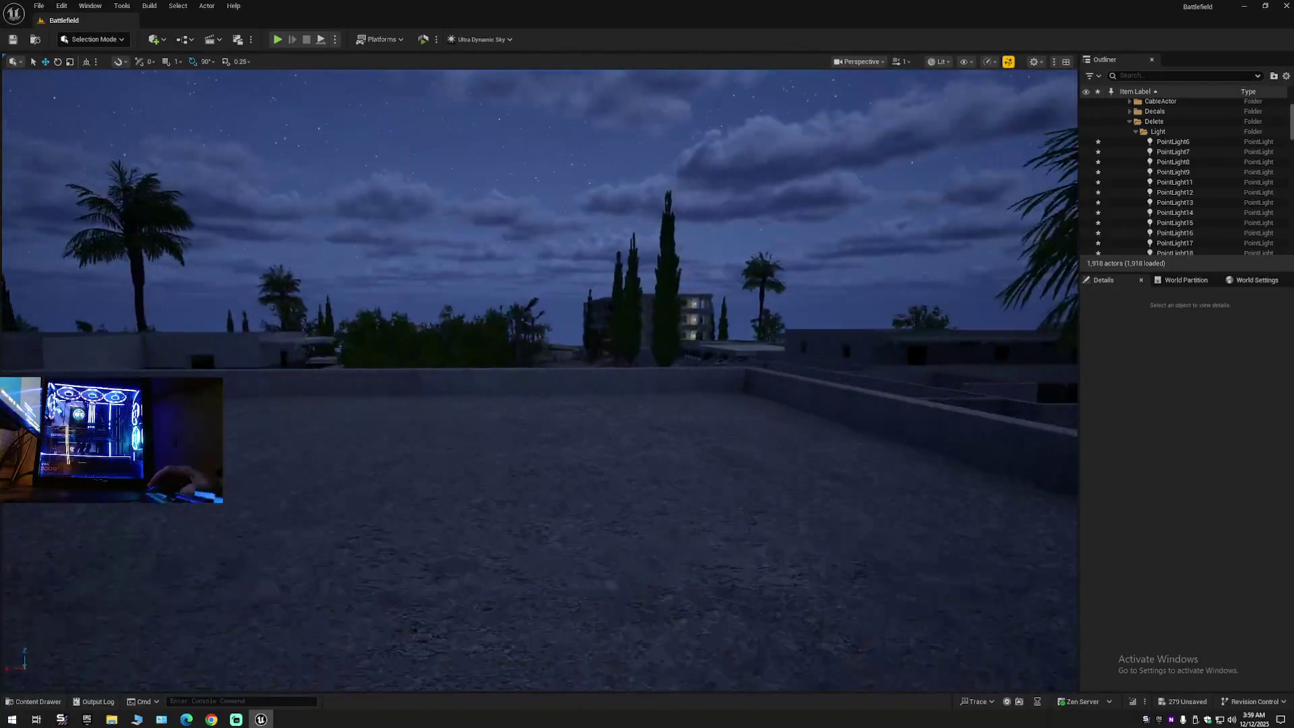
pyautogui.press('w')
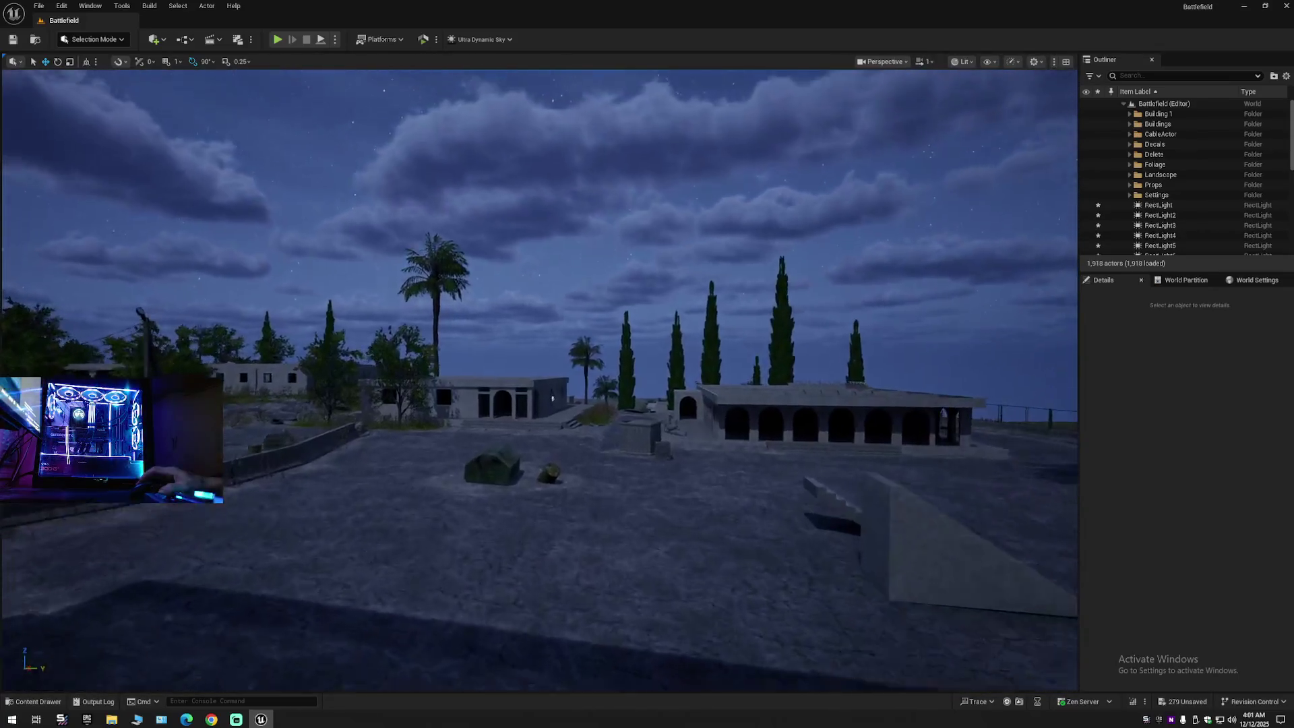
pyautogui.scroll(-1, 539, 377)
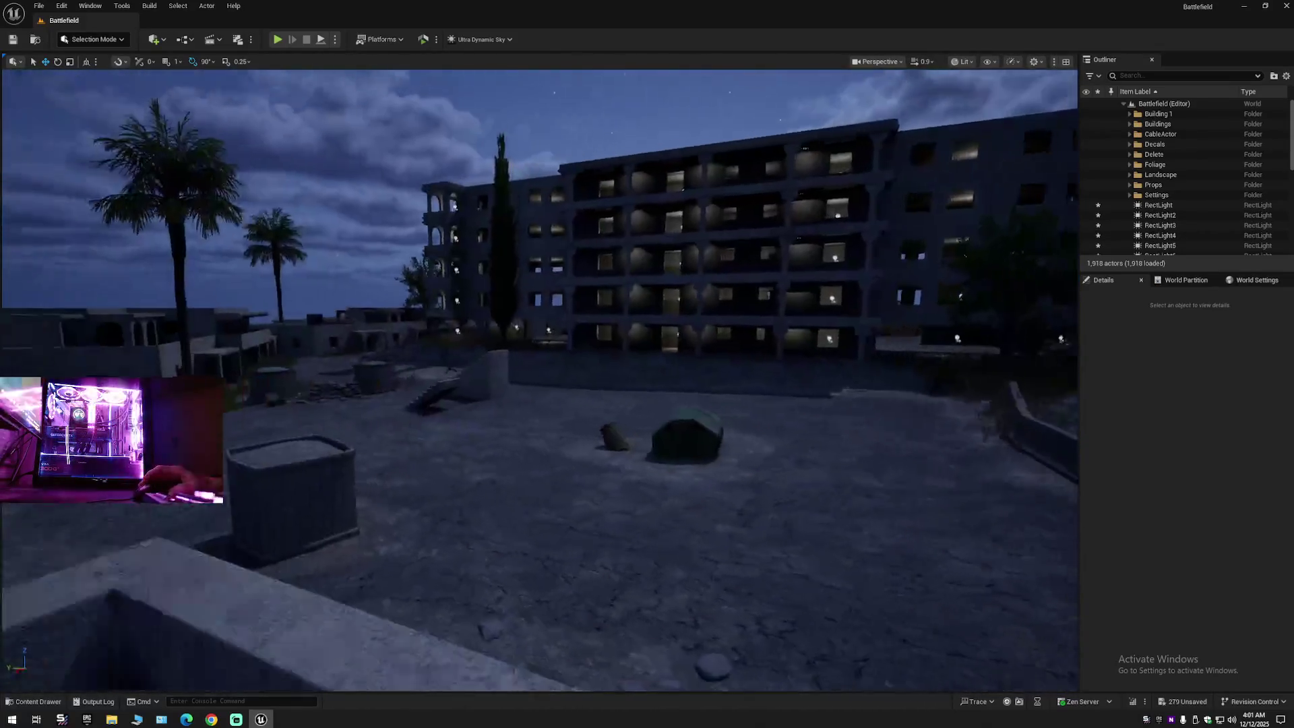
pyautogui.press('s')
pyautogui.press('w')
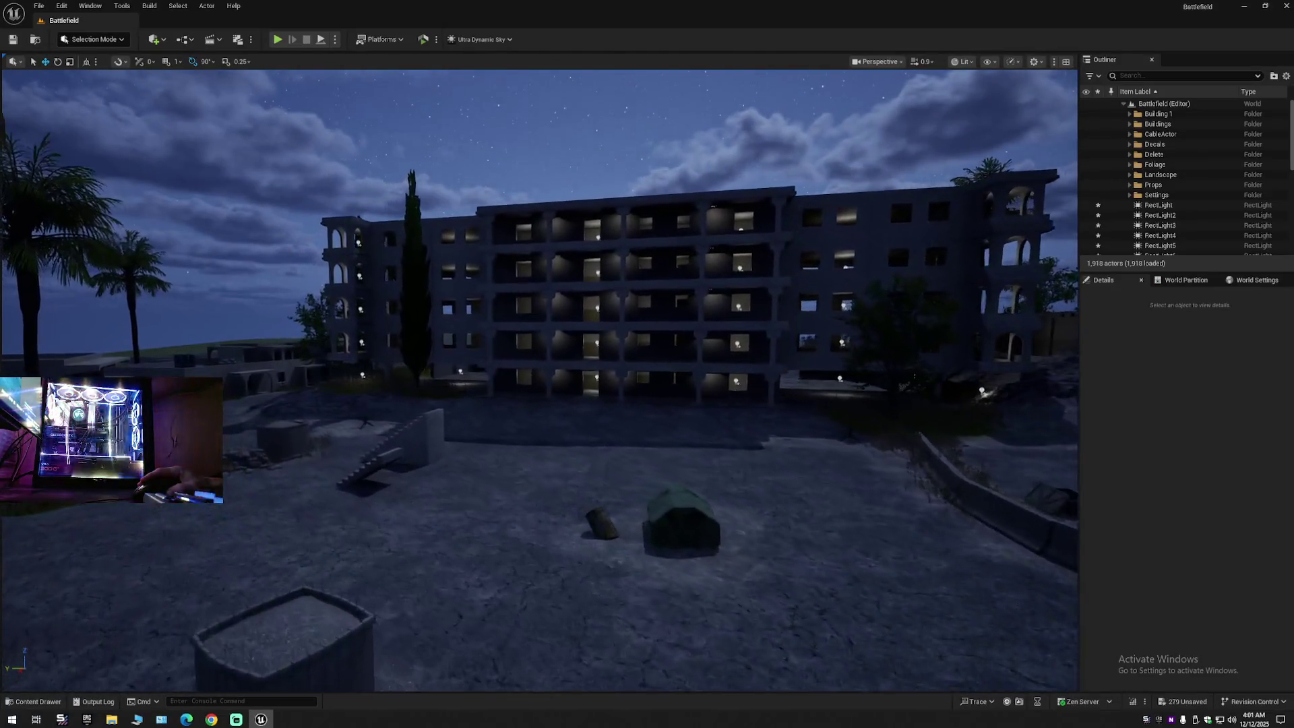
pyautogui.press('w')
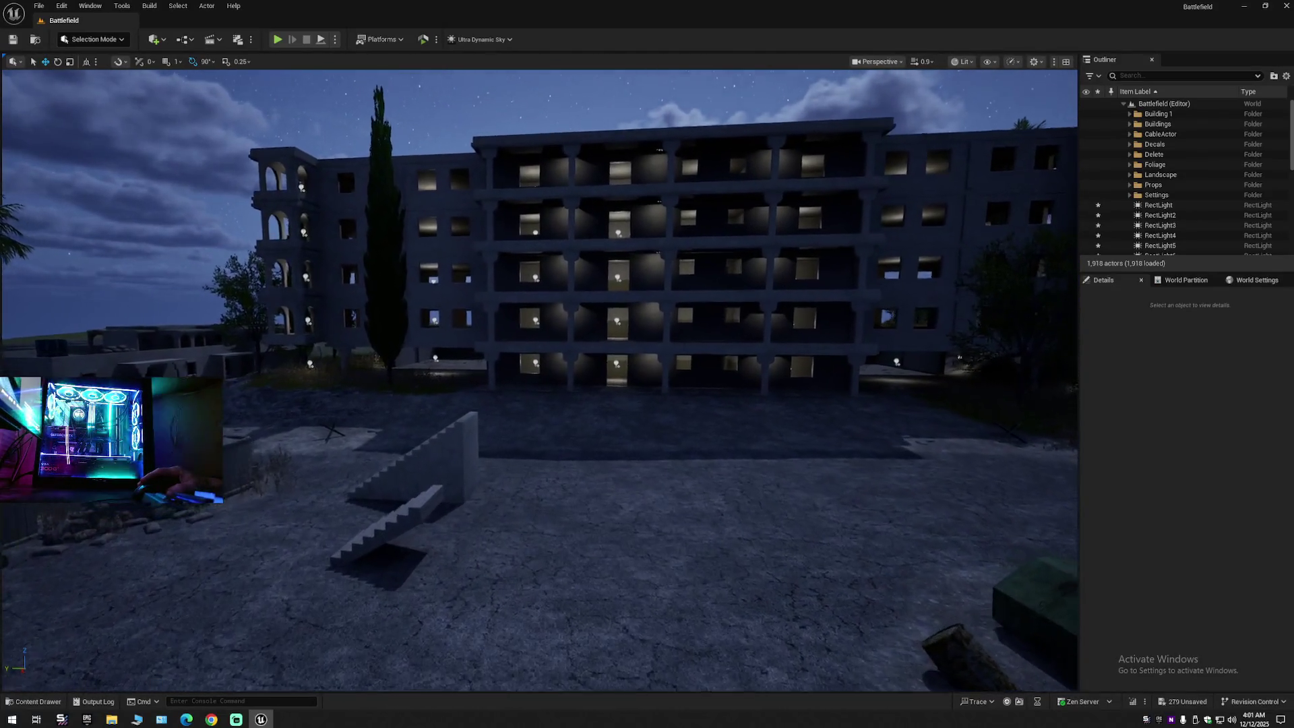
pyautogui.press('w')
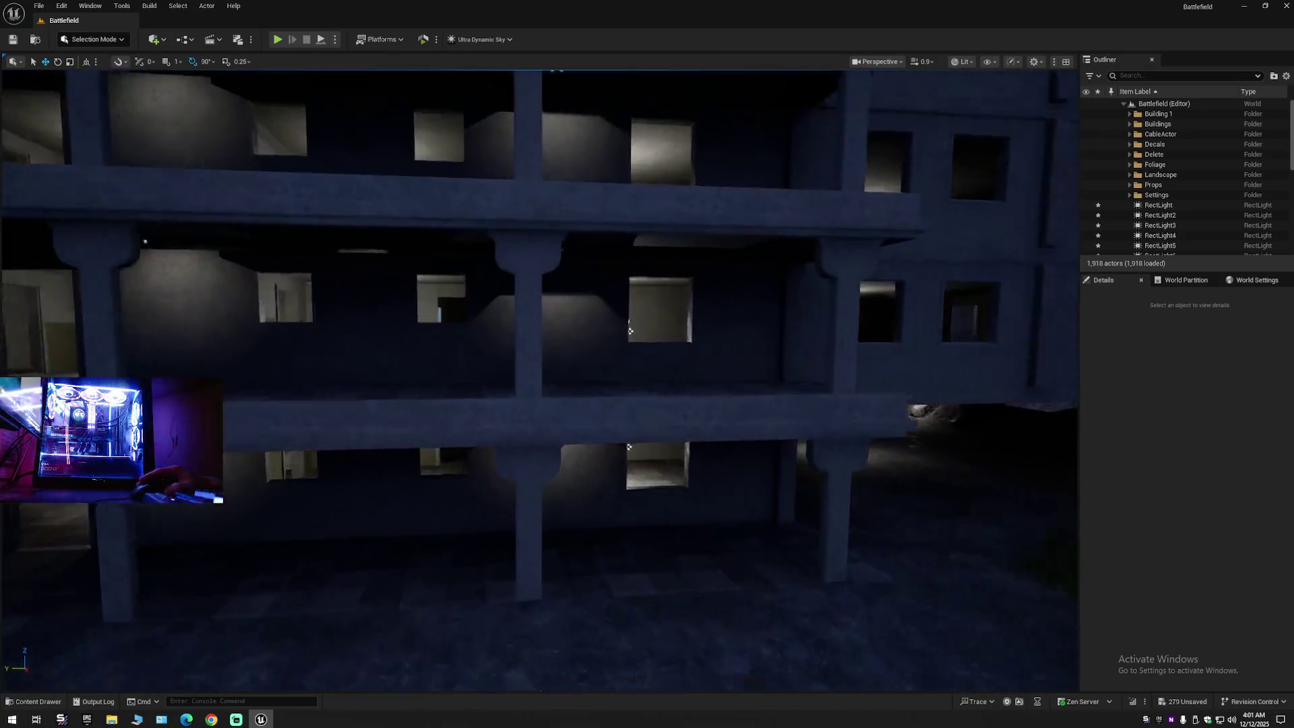
pyautogui.scroll(-2, 539, 378)
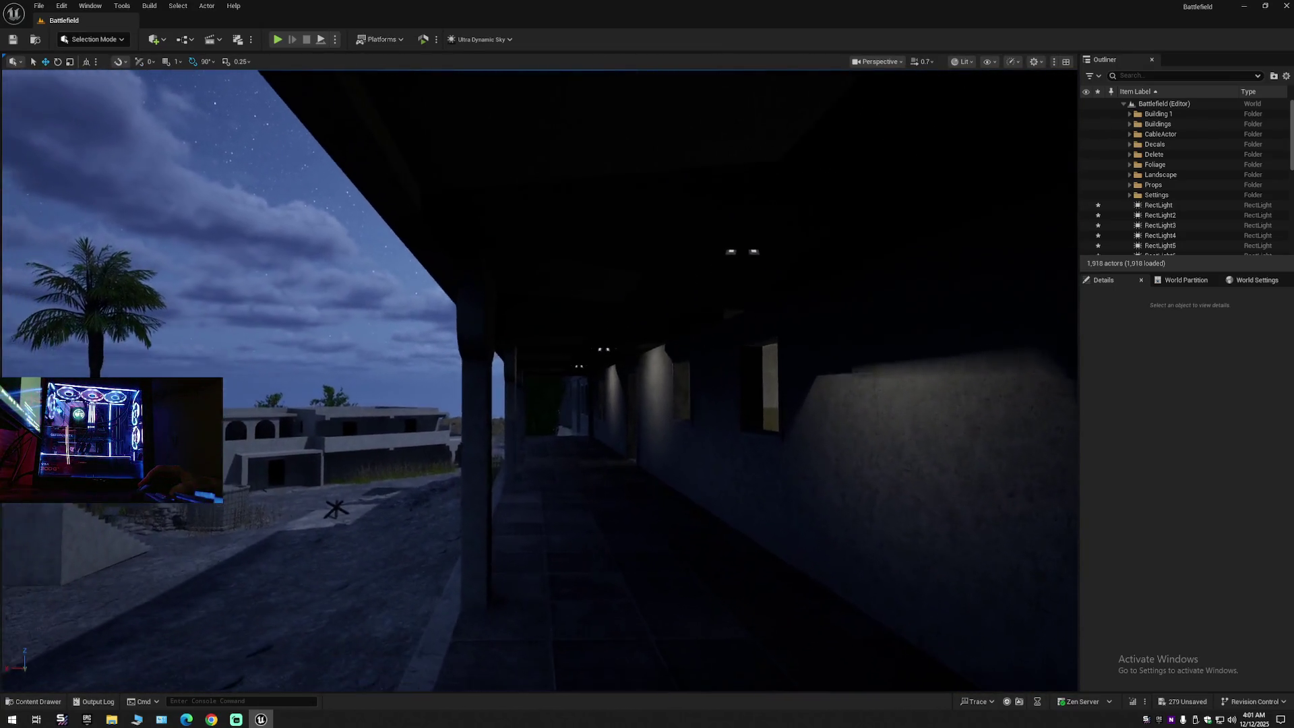
pyautogui.press('w')
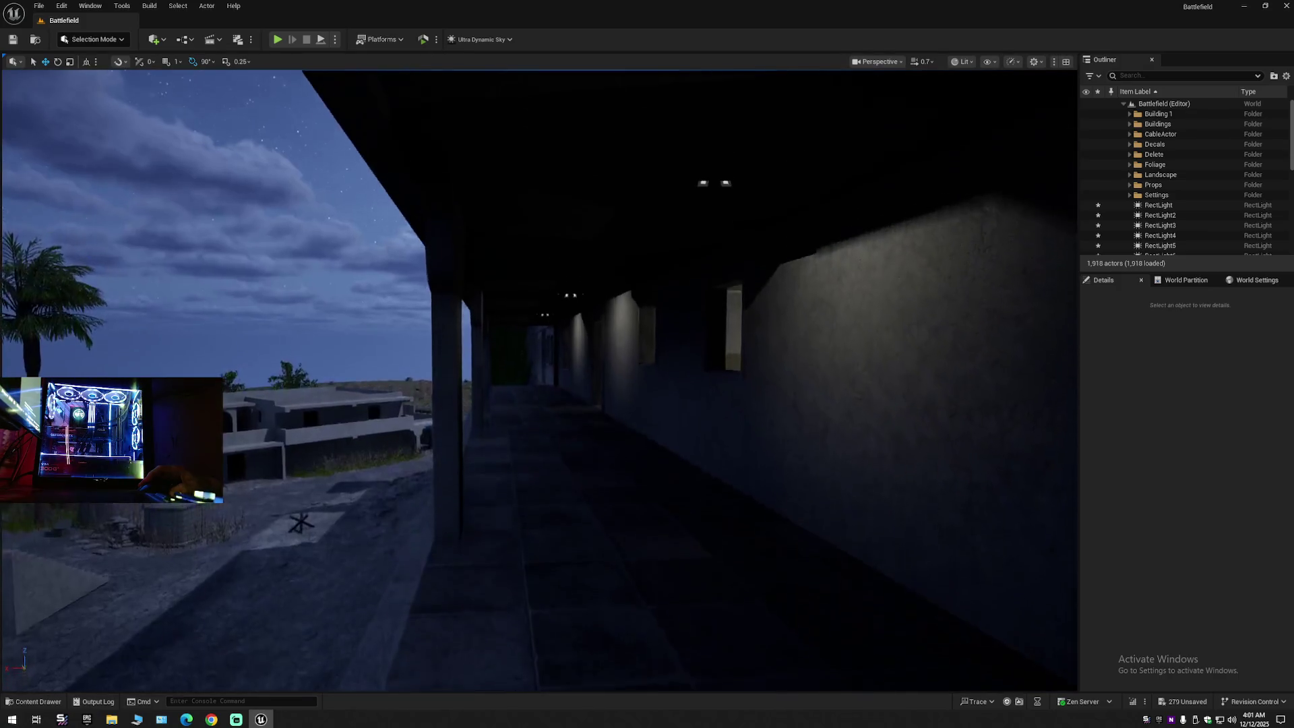
pyautogui.press('s')
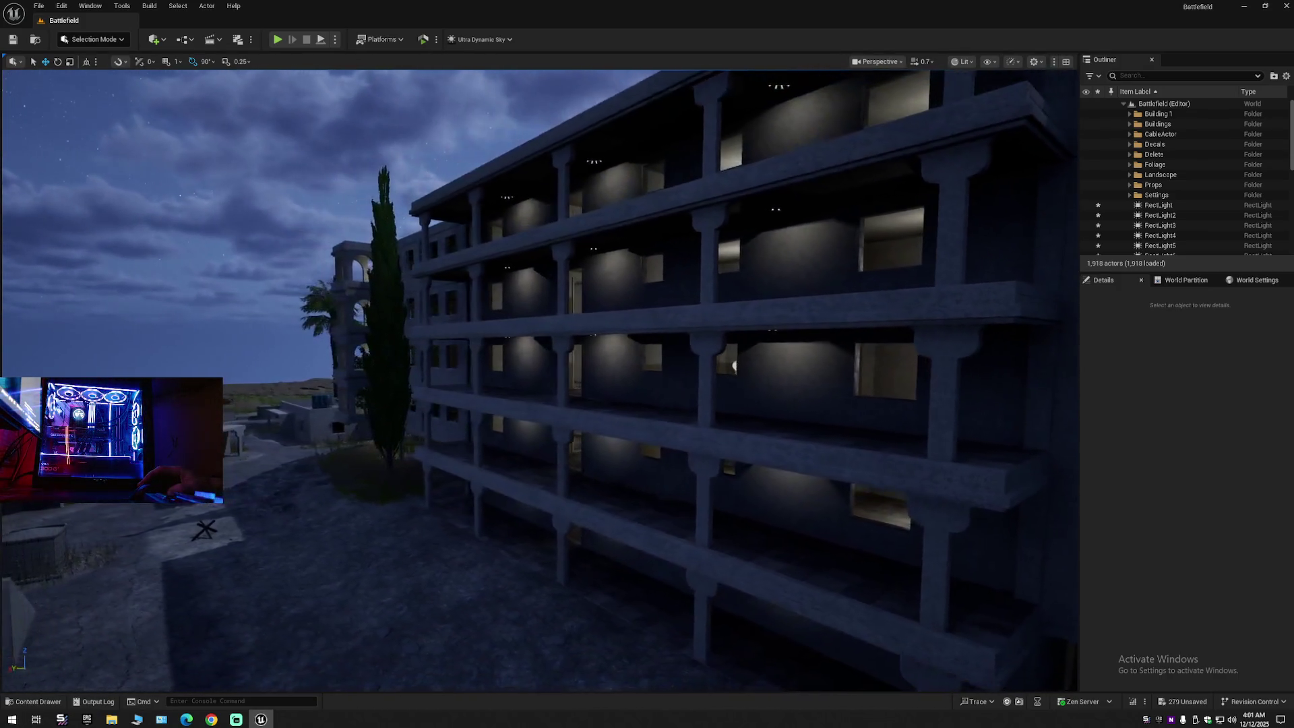
pyautogui.press('a')
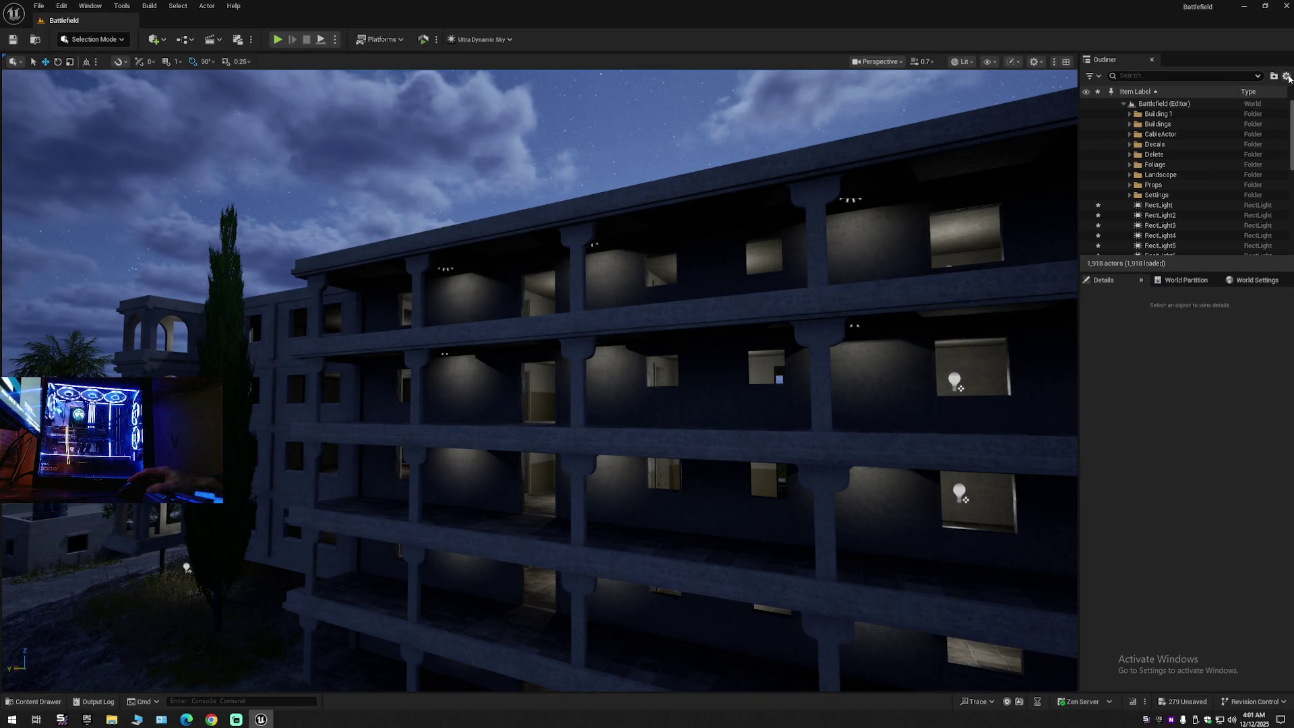
pyautogui.click(1158, 208)
# Step: Select RectLight through RectLight30 and move the 30 corridor lights slightly together
pyautogui.scroll(-8, 1158, 202)
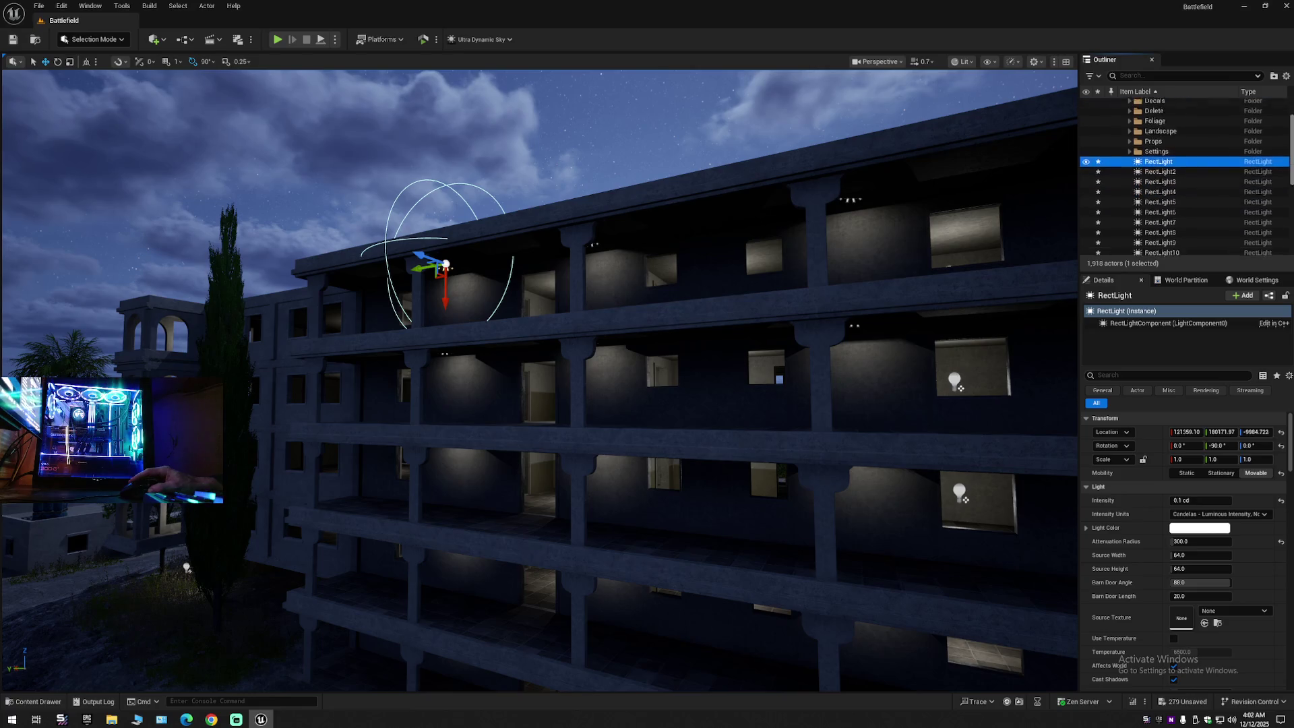
pyautogui.keyDown('shift'); pyautogui.click(1152, 251); pyautogui.keyUp('shift')
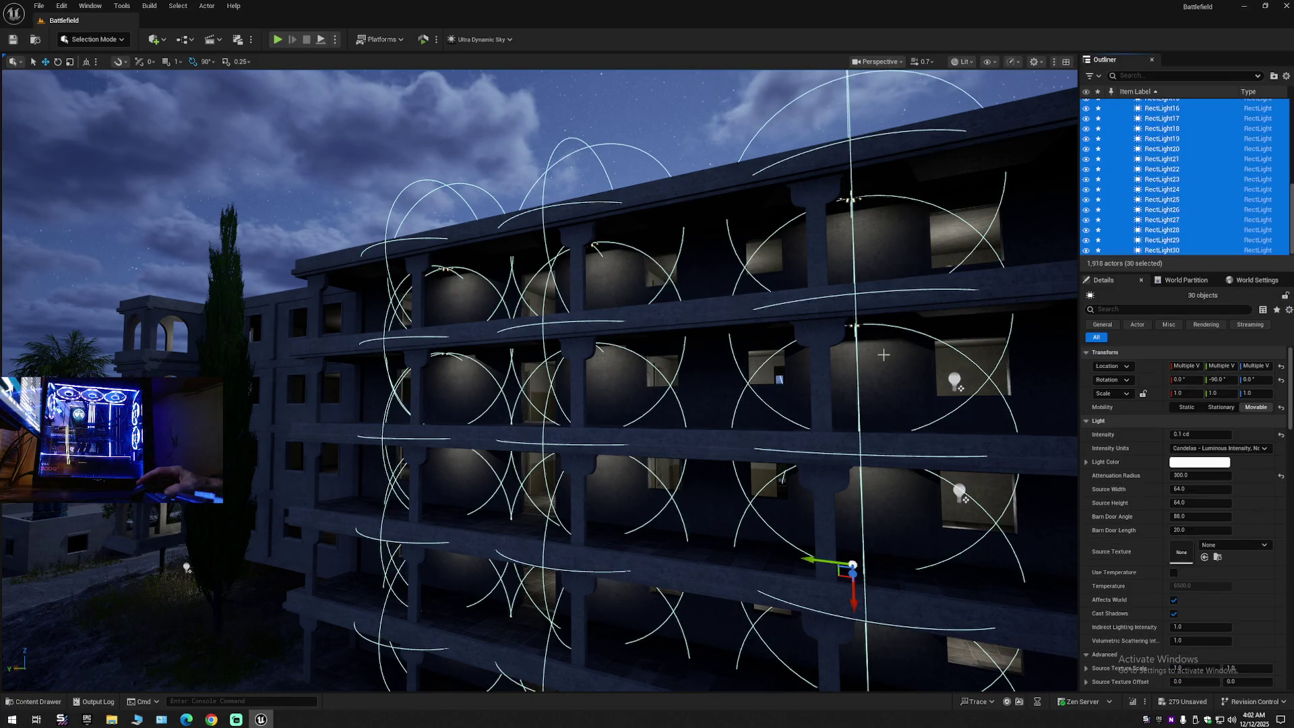
pyautogui.scroll(5, 883, 354)
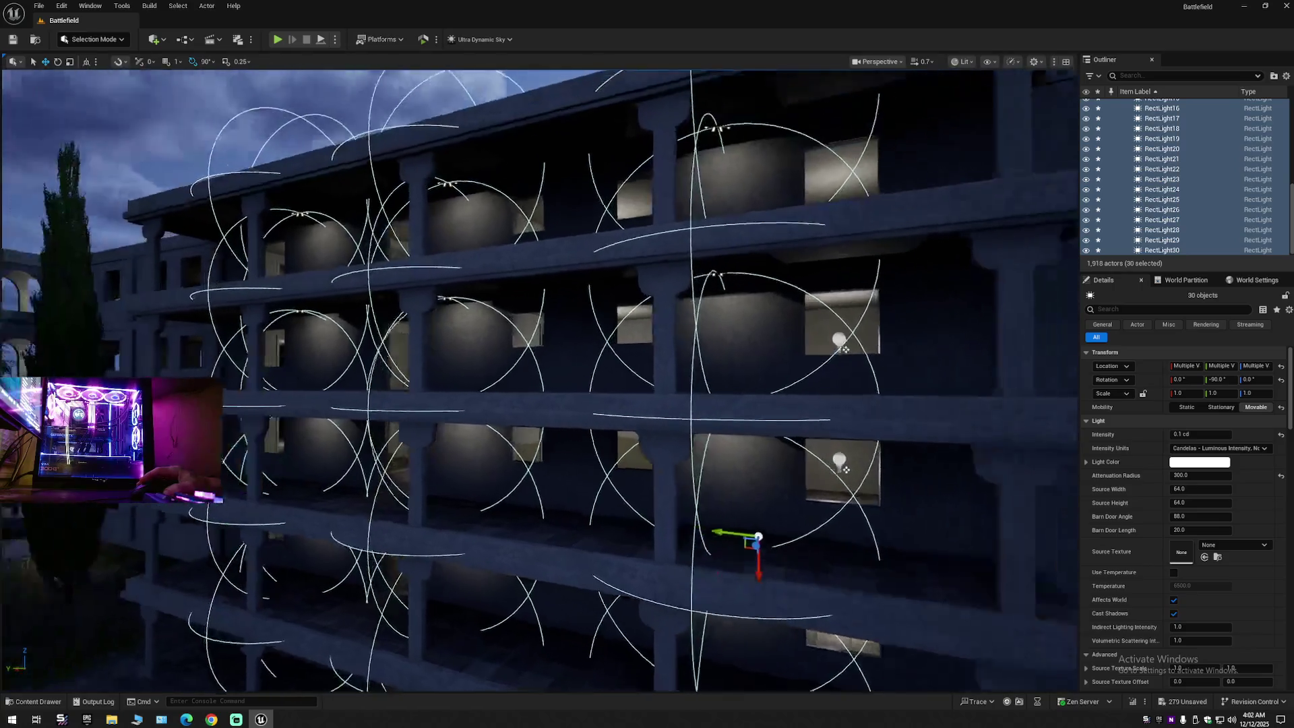
pyautogui.moveTo(883, 355)
pyautogui.mouseDown()
pyautogui.moveTo(843, 323)
pyautogui.moveTo(812, 254)
pyautogui.moveTo(703, 225)
pyautogui.mouseUp()
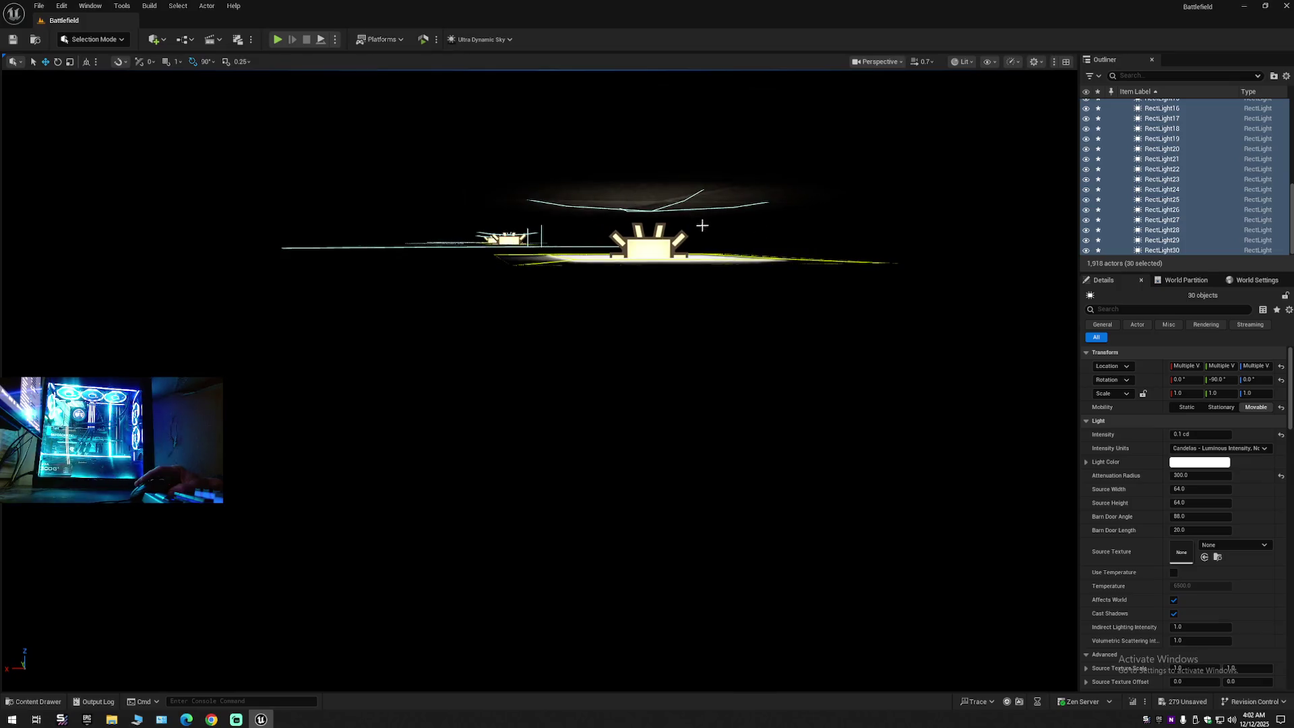
pyautogui.keyDown('ctrl'); pyautogui.click(654, 256); pyautogui.keyUp('ctrl')
pyautogui.moveTo(623, 247)
pyautogui.mouseDown()
pyautogui.moveTo(633, 243)
pyautogui.moveTo(623, 247)
pyautogui.mouseUp()
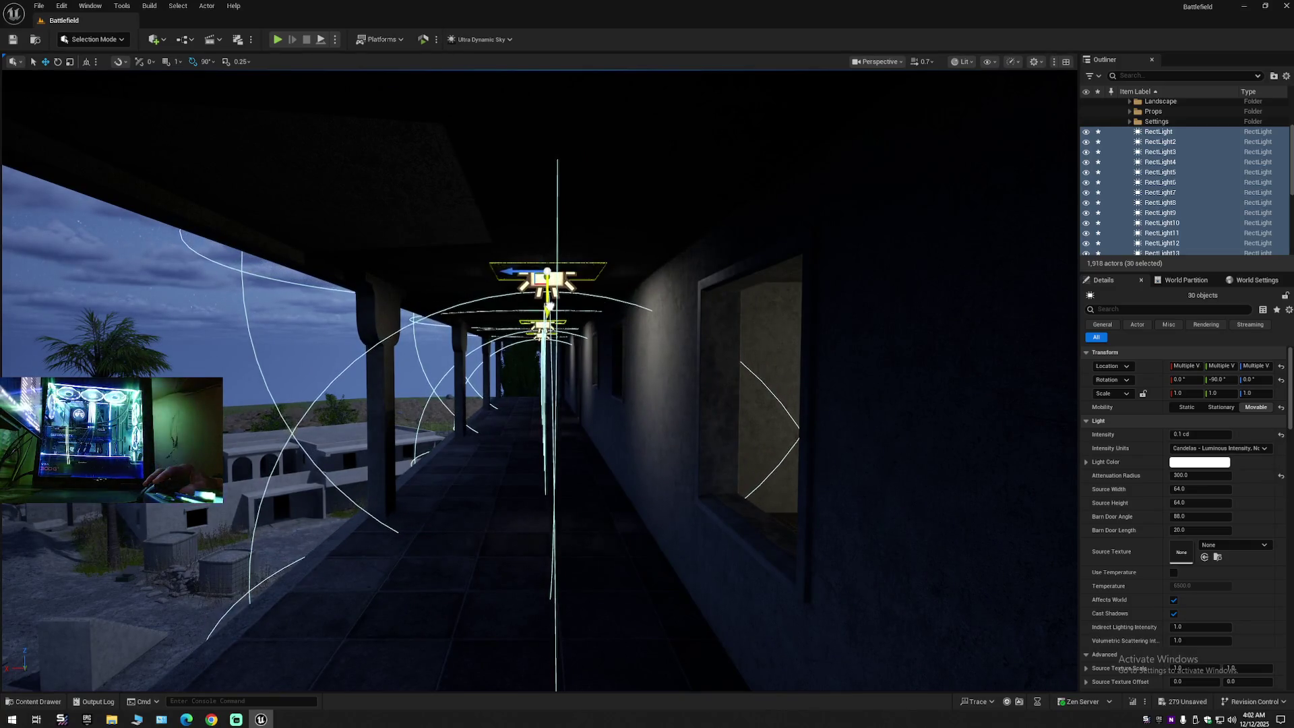
pyautogui.moveTo(550, 307); pyautogui.dragTo(549, 311)
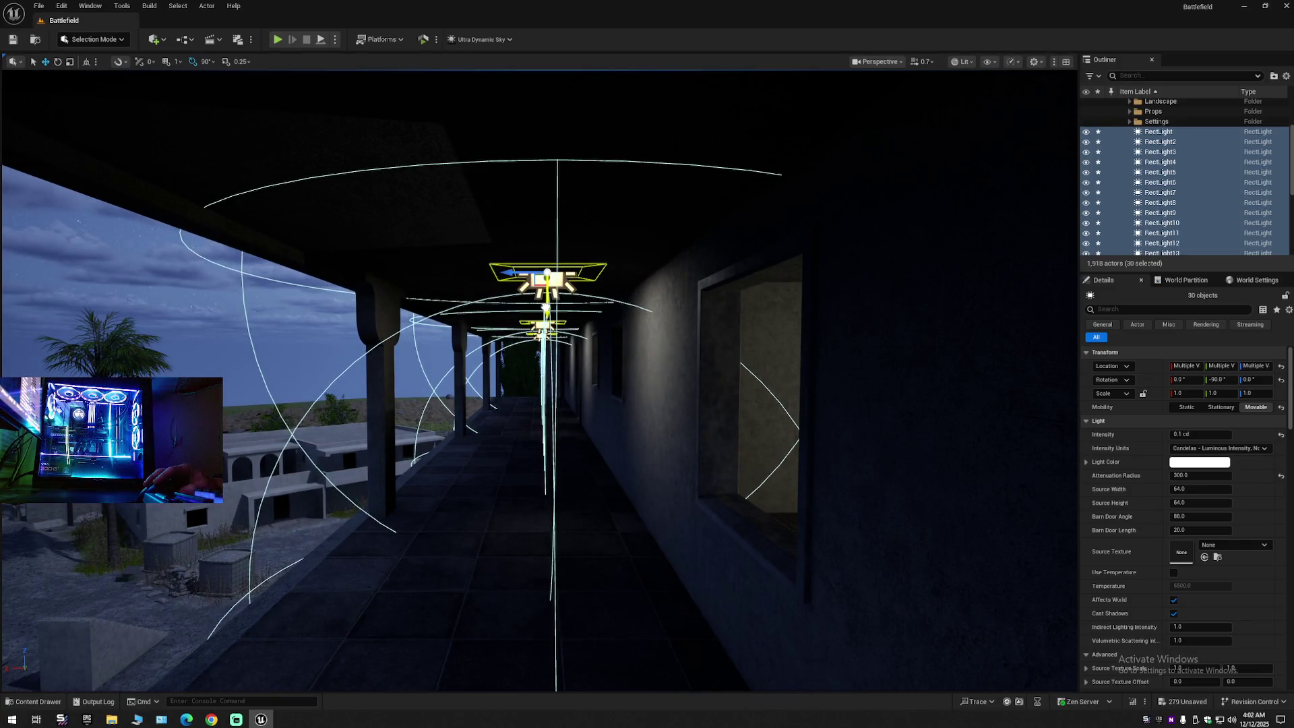
pyautogui.moveTo(549, 311)
pyautogui.mouseDown()
pyautogui.moveTo(559, 307)
pyautogui.moveTo(525, 311)
pyautogui.mouseUp()
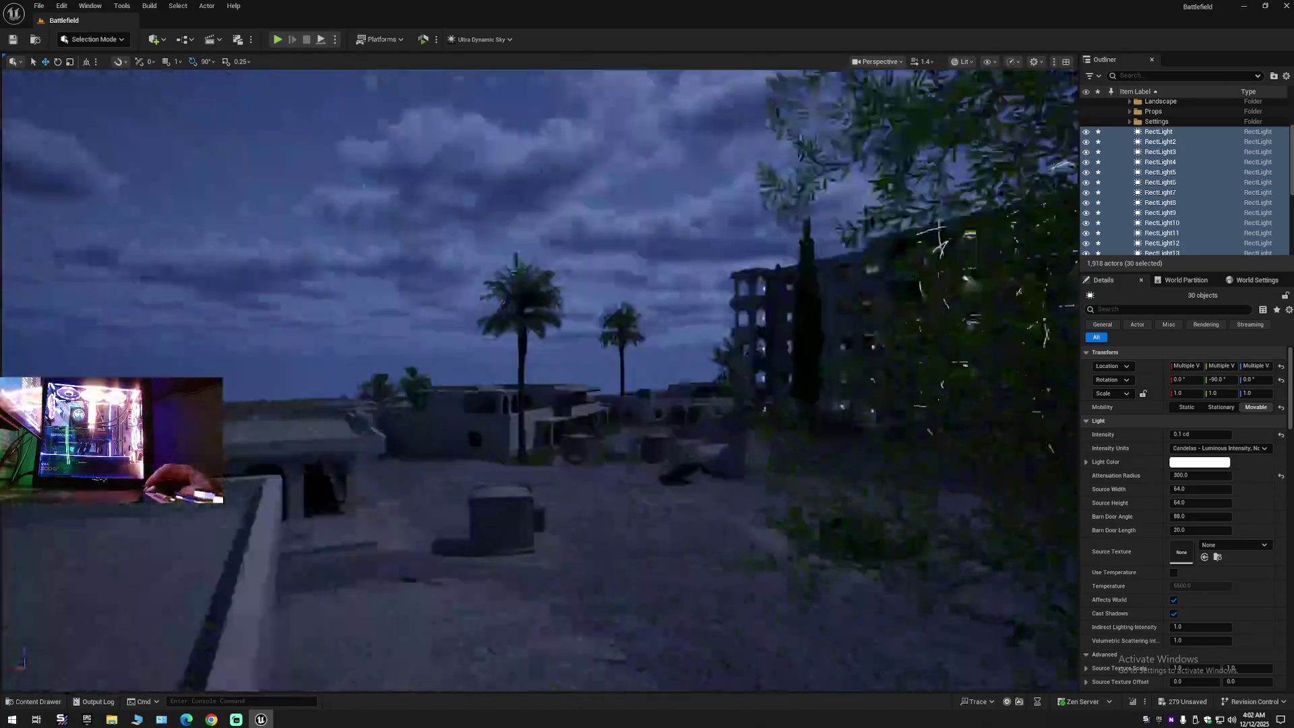
pyautogui.press('f')
# Step: Collapse the Outliner folder tree and clear the rect light selection
pyautogui.click(1286, 76)
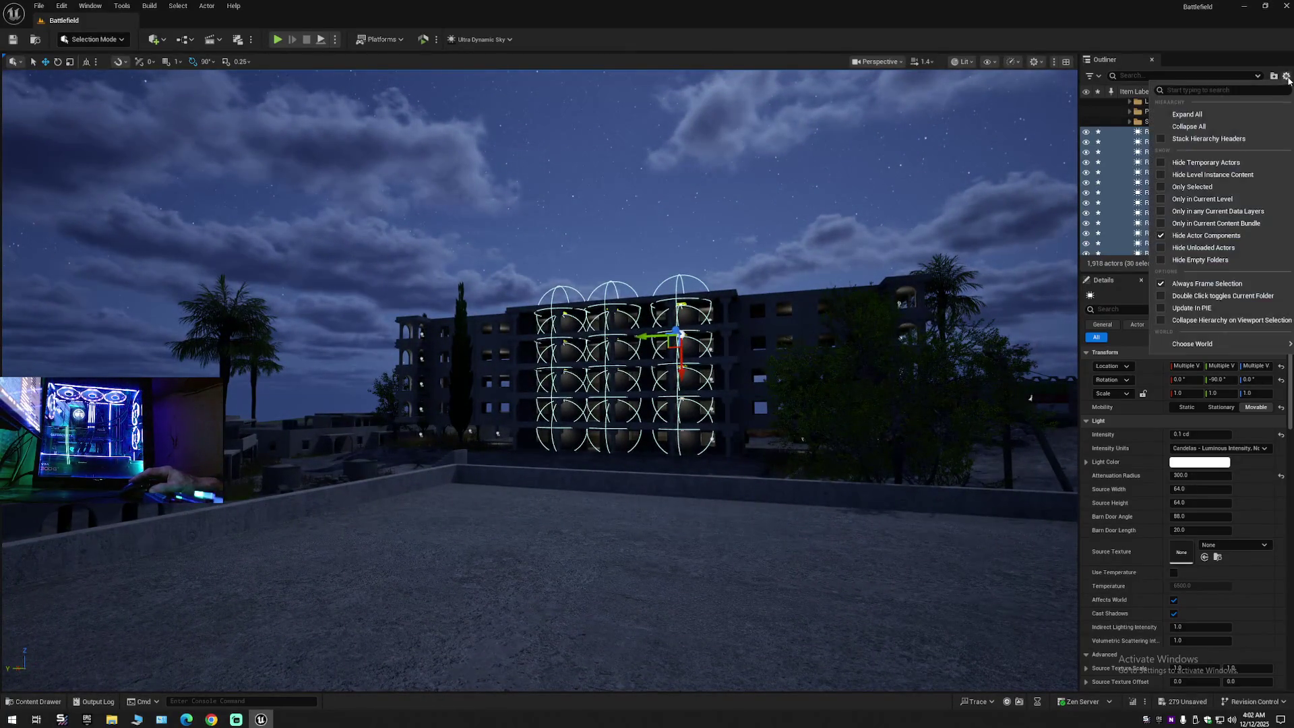
pyautogui.click(1207, 128)
pyautogui.click(1136, 105)
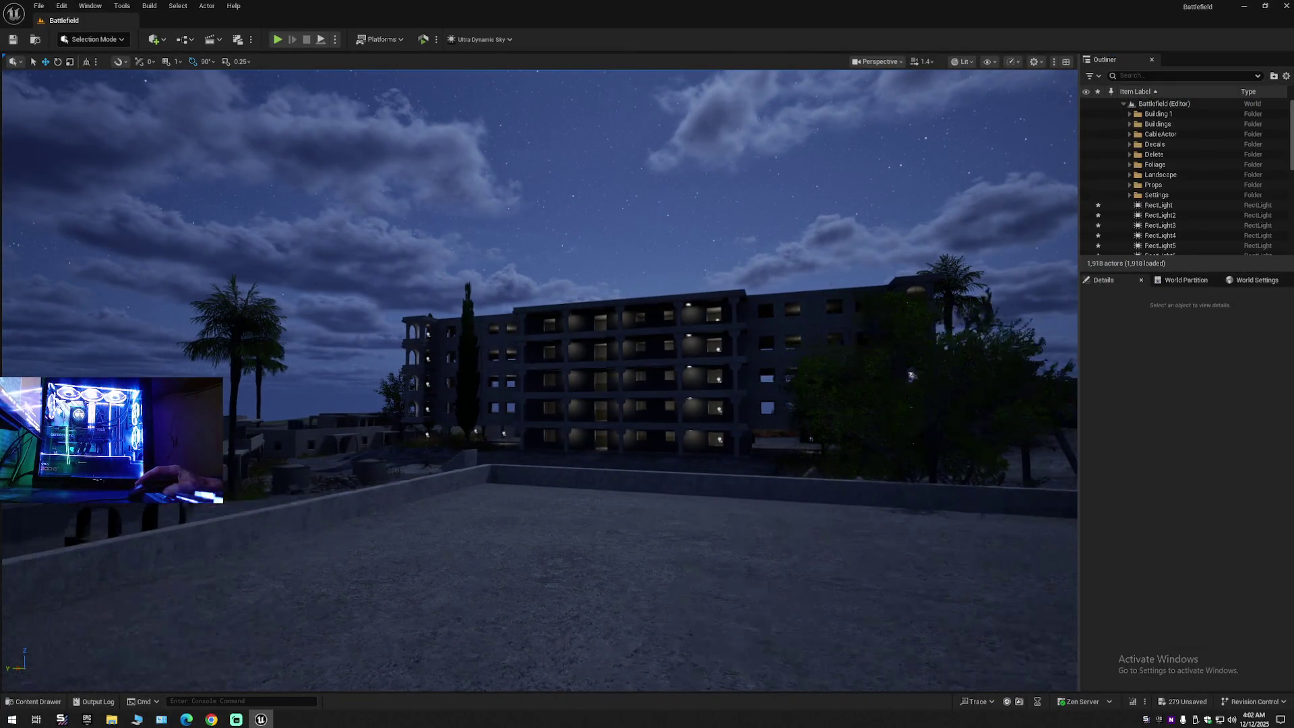
pyautogui.press('w')
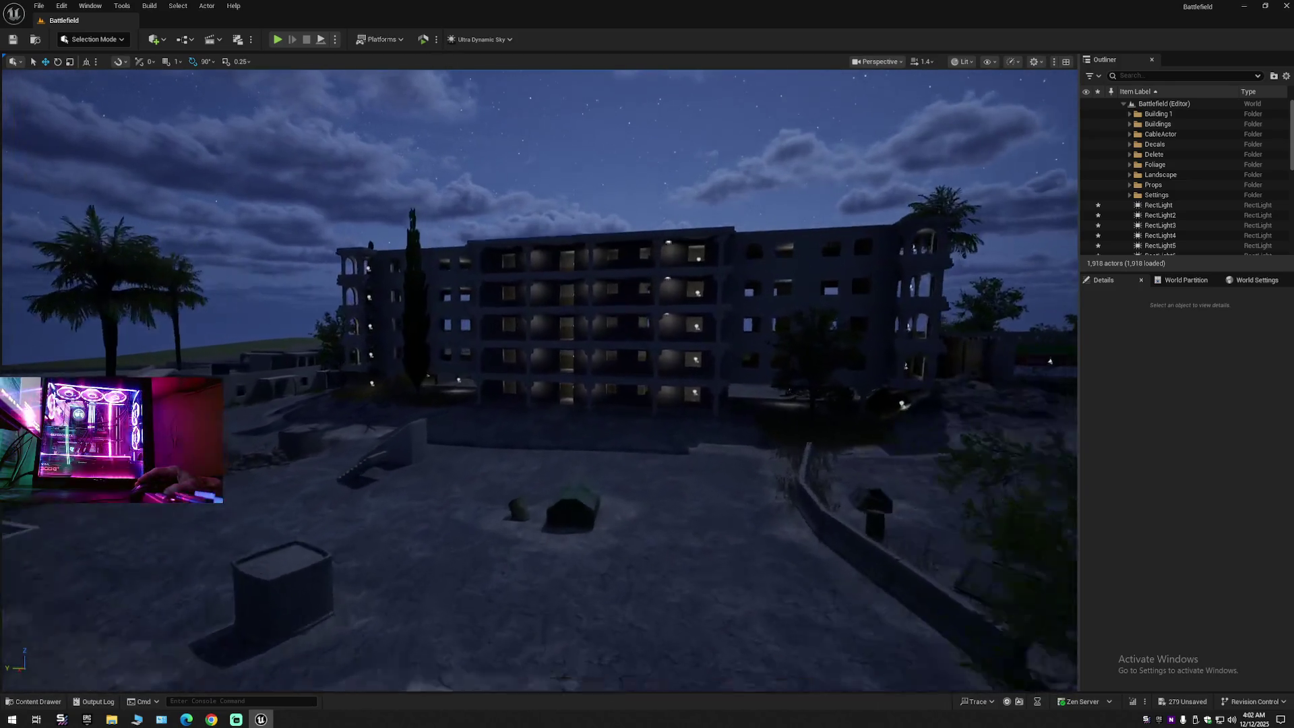
pyautogui.scroll(-1, 539, 377)
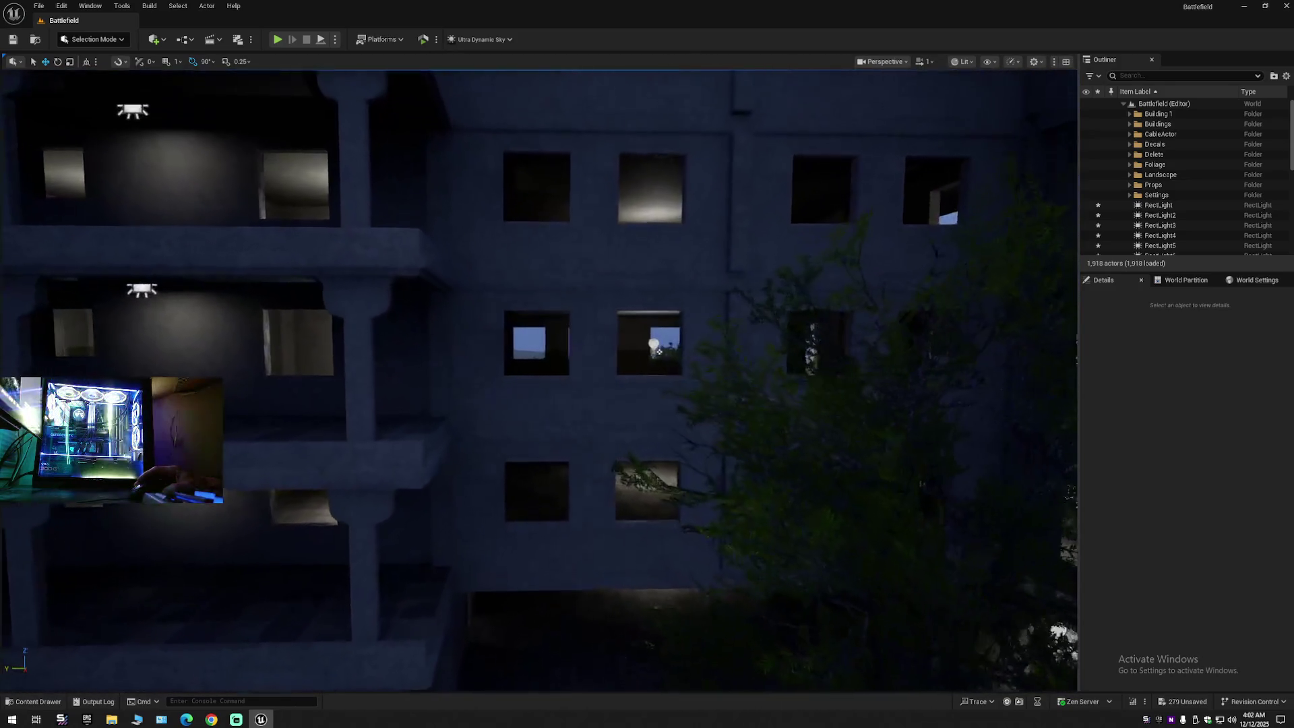
pyautogui.scroll(-1, 852, 288)
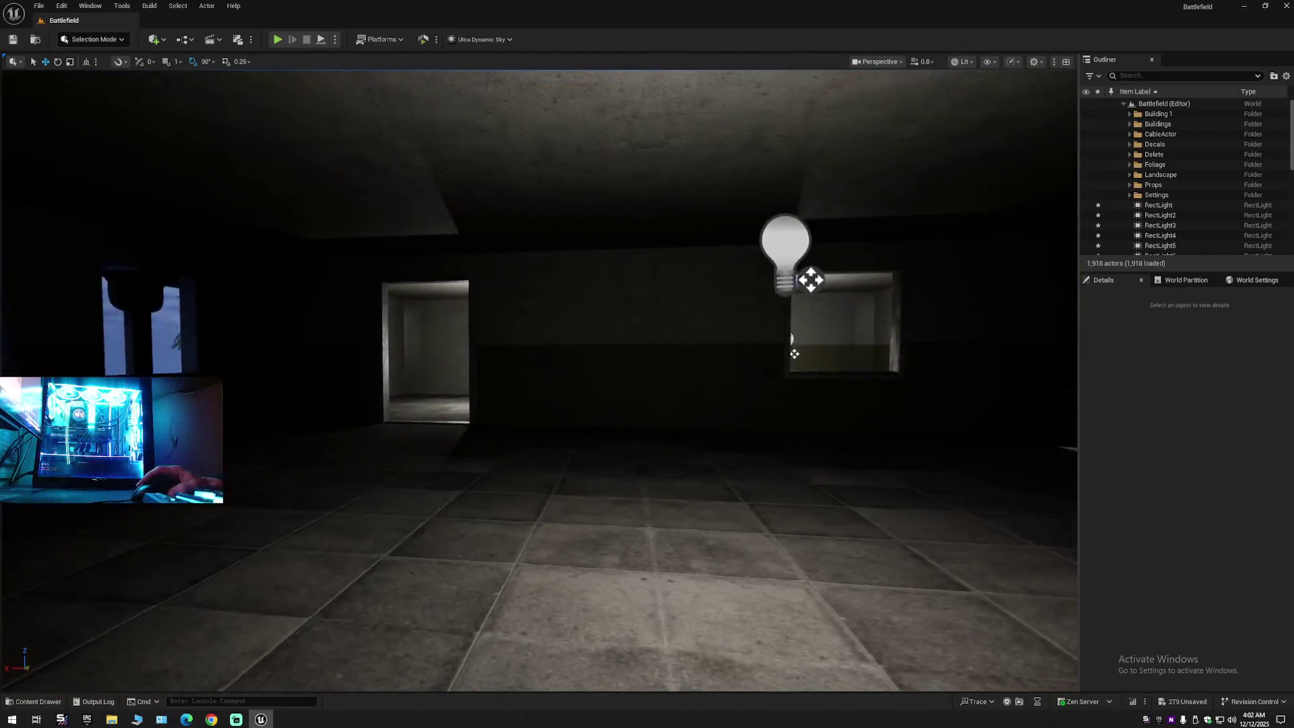
pyautogui.press('w')
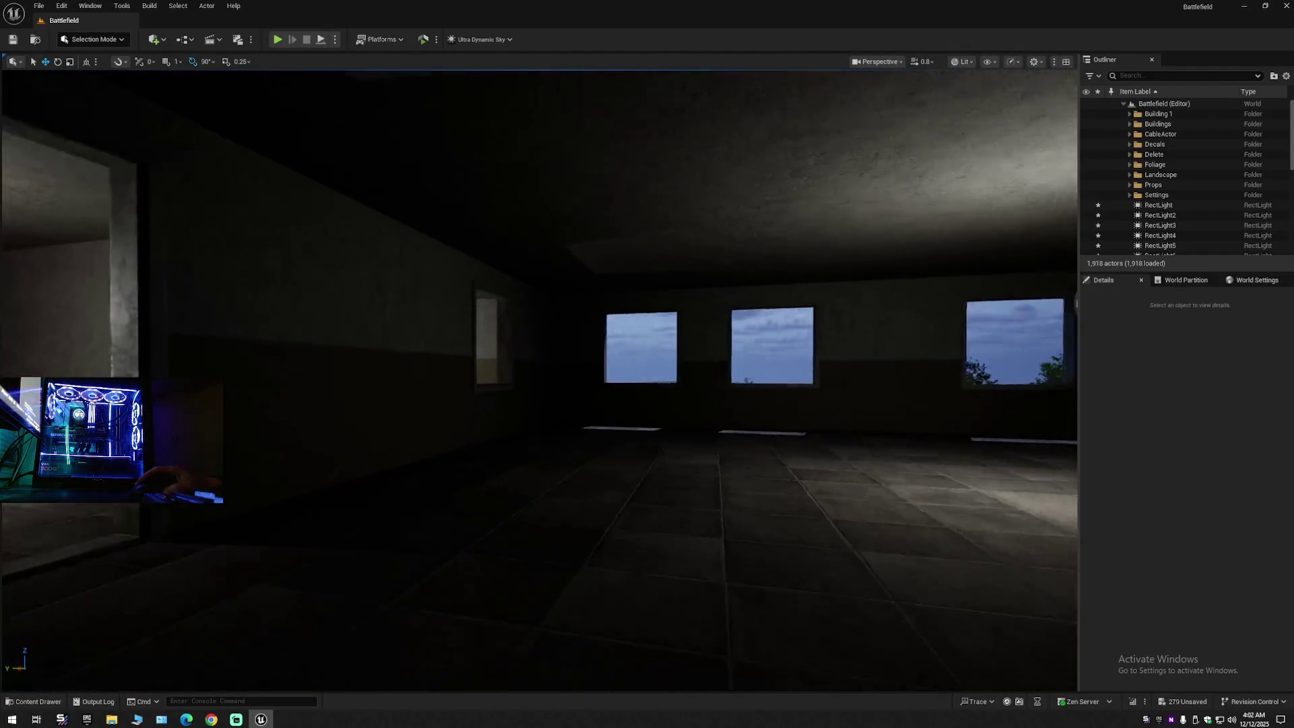
pyautogui.press('w')
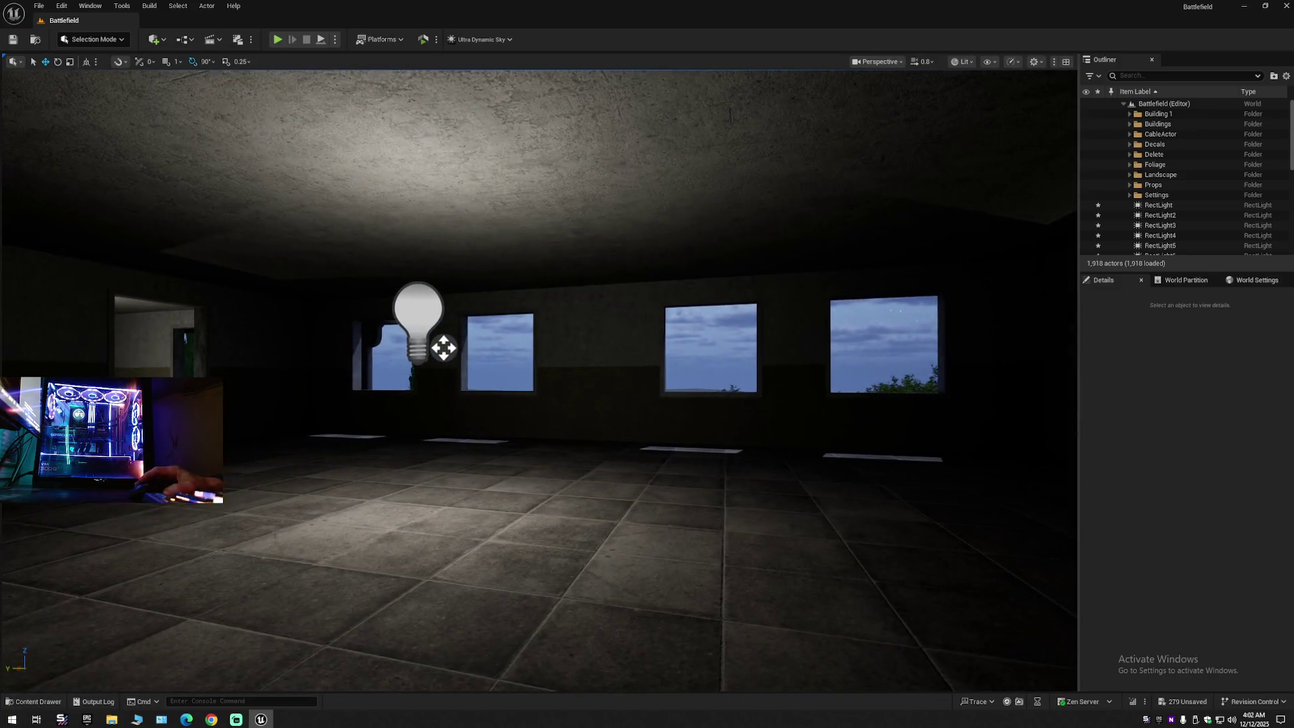
pyautogui.press('s')
pyautogui.press('w')
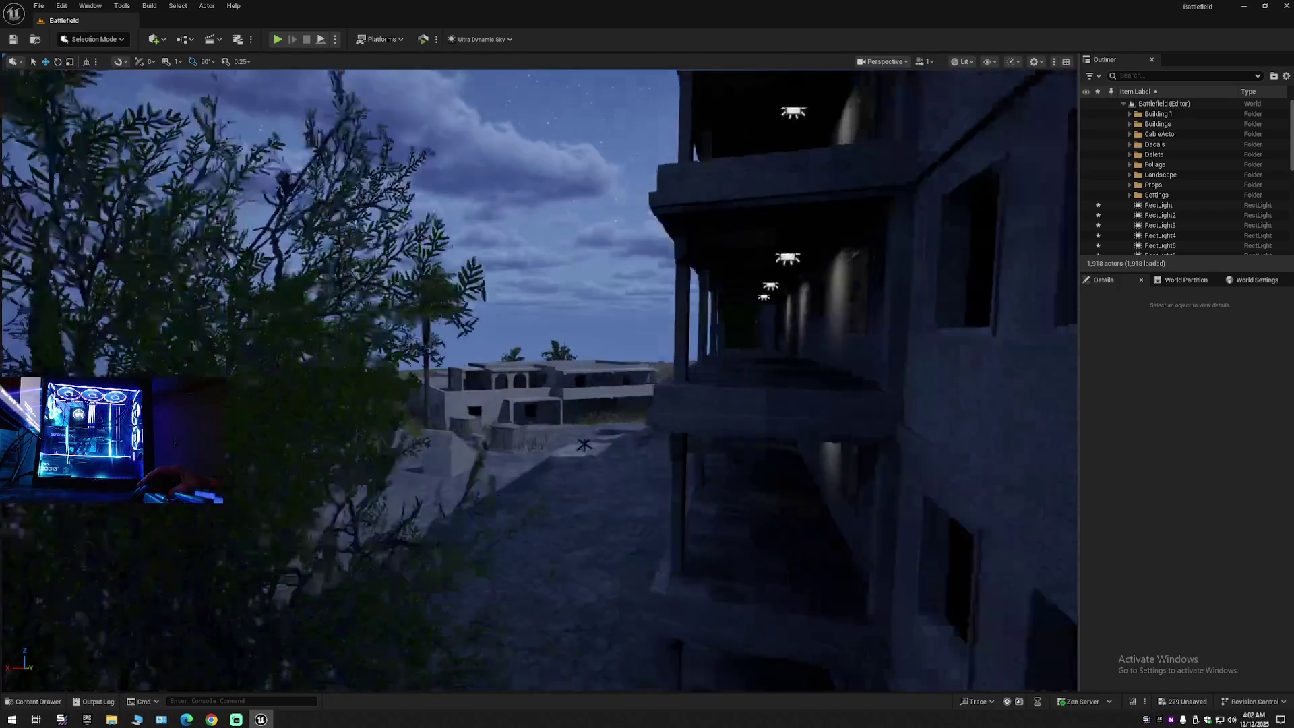
pyautogui.press('w')
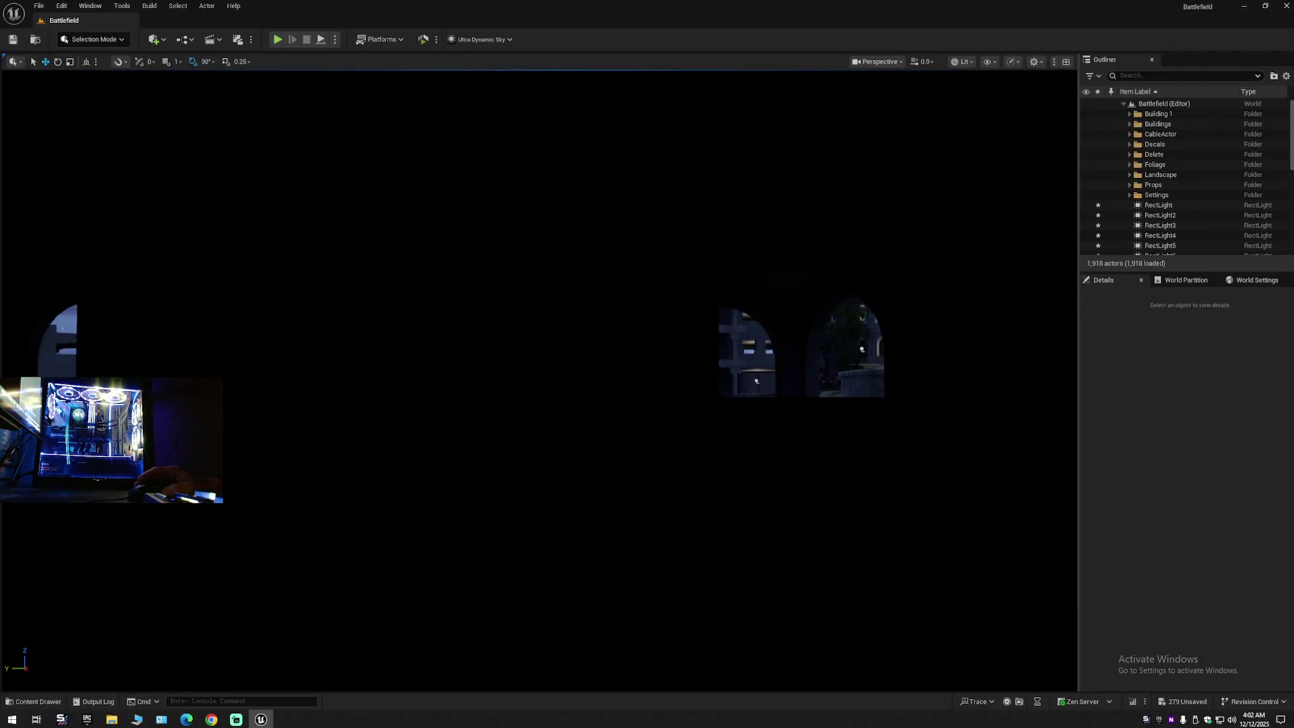
pyautogui.press('w')
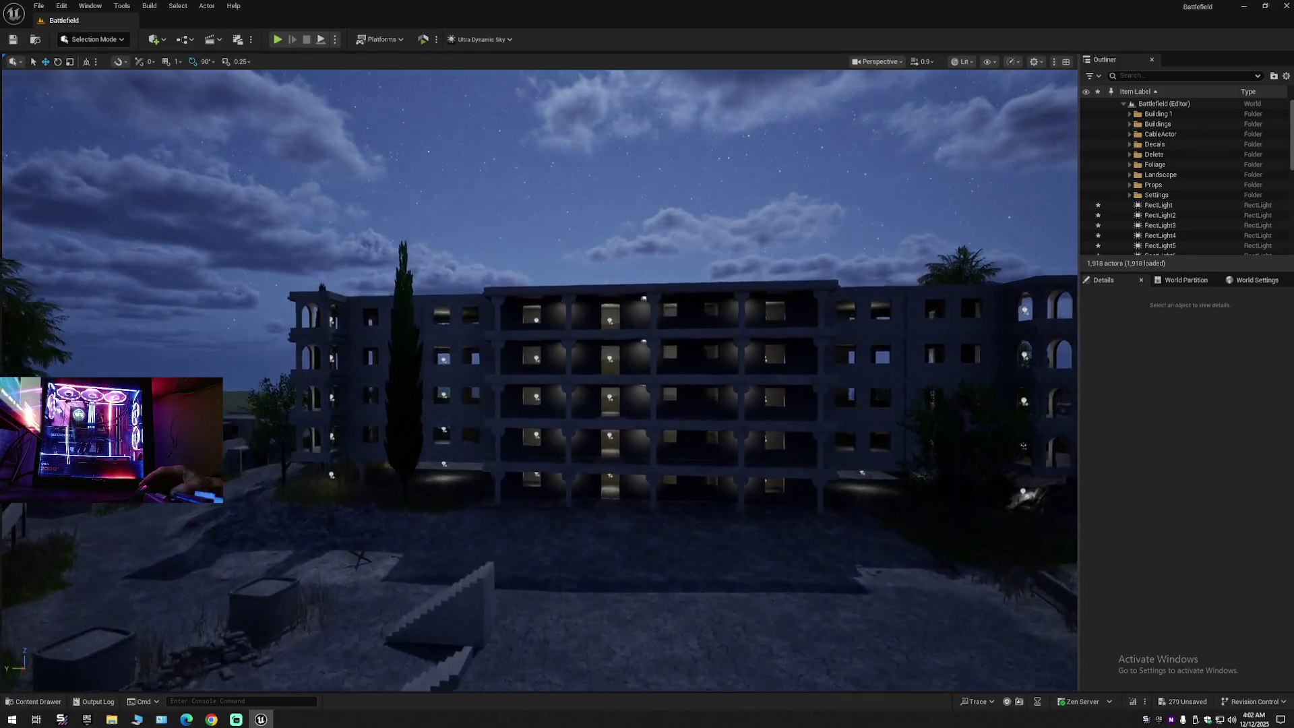
pyautogui.press('w')
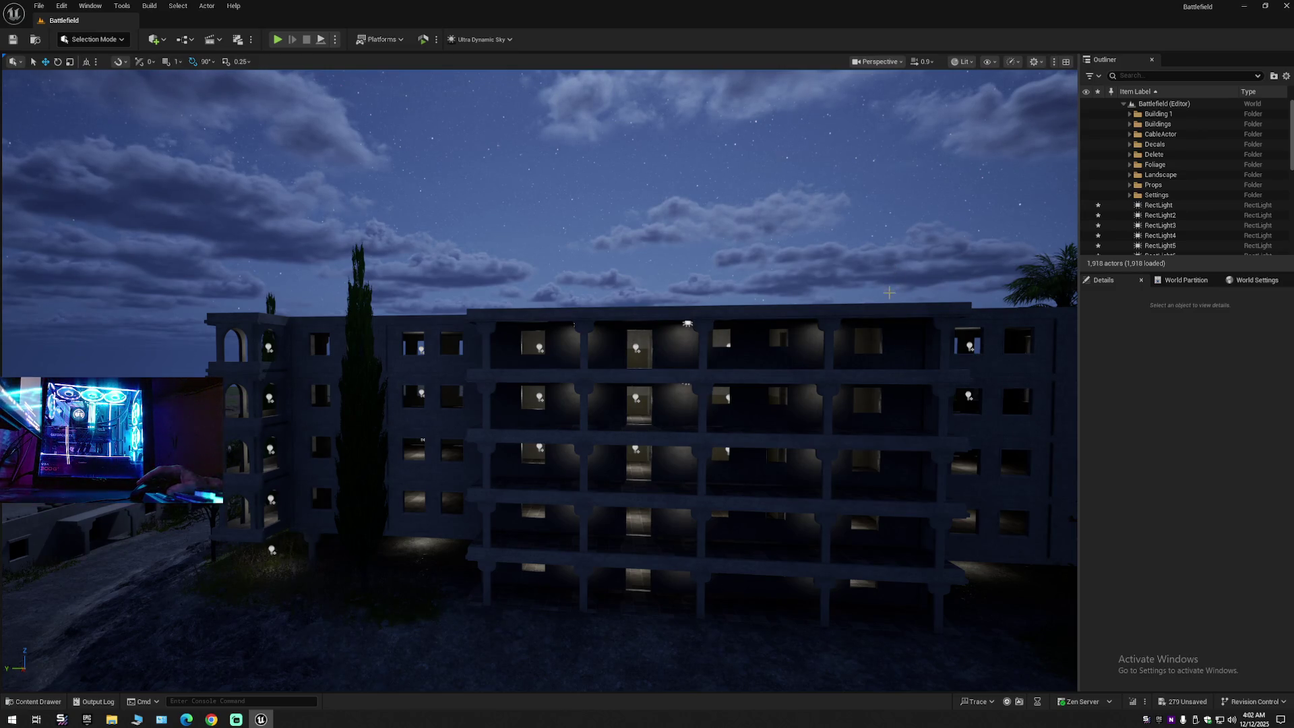
pyautogui.scroll(5, 889, 292)
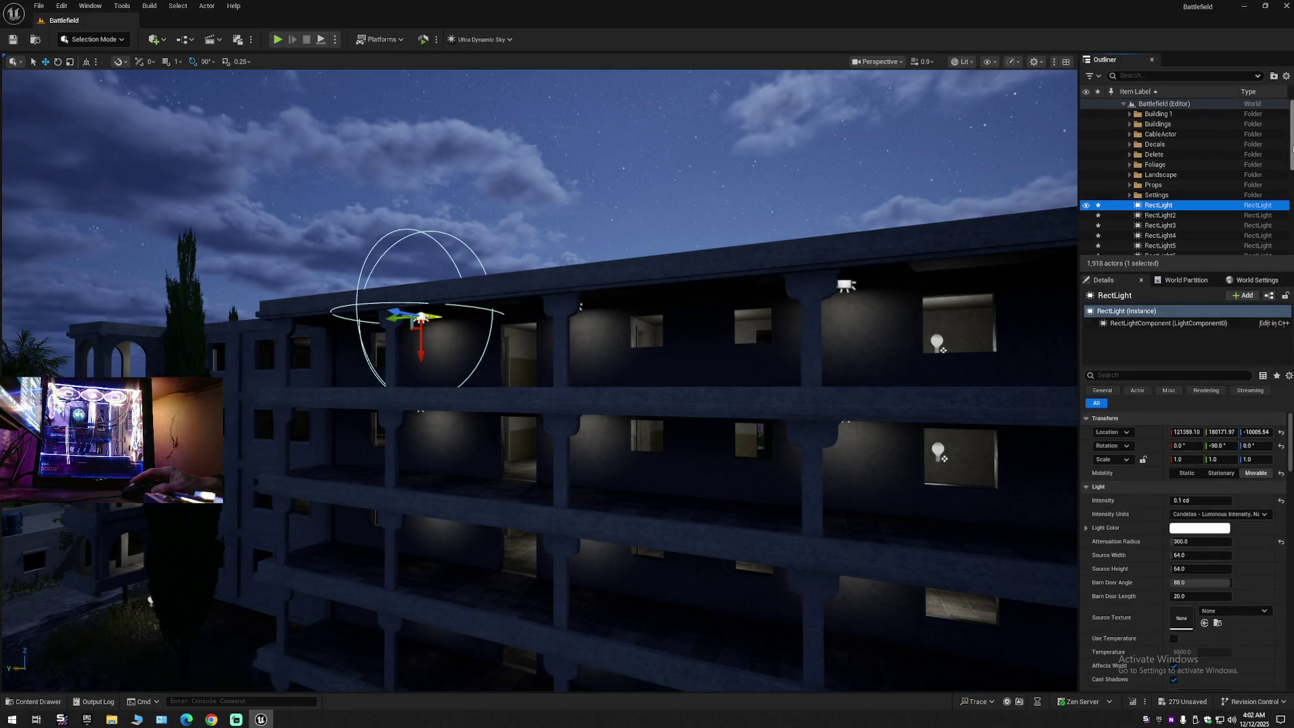
# Step: Select RectLight to RectLight30 and set their intensity to 5, then 2, finally 1.0 cd
pyautogui.moveTo(1292, 149); pyautogui.dragTo(1265, 248)
pyautogui.keyDown('shift'); pyautogui.click(1154, 251); pyautogui.keyUp('shift')
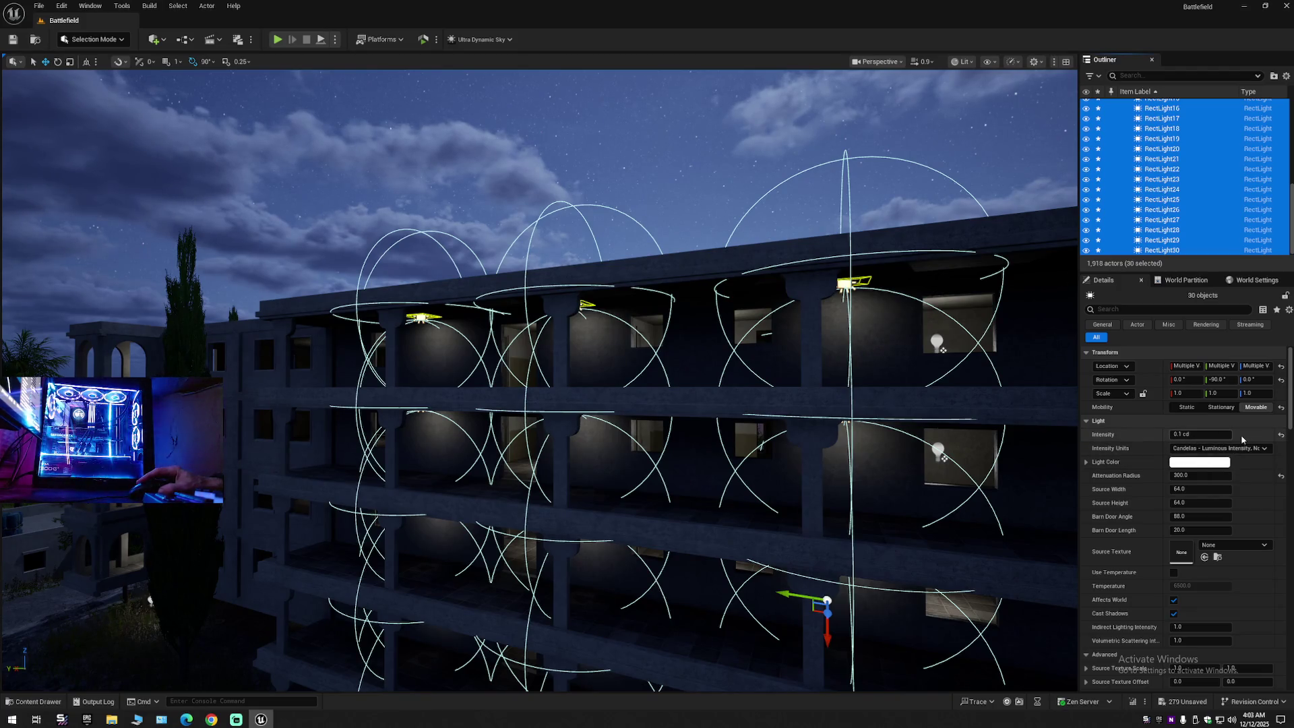
pyautogui.click(1279, 436)
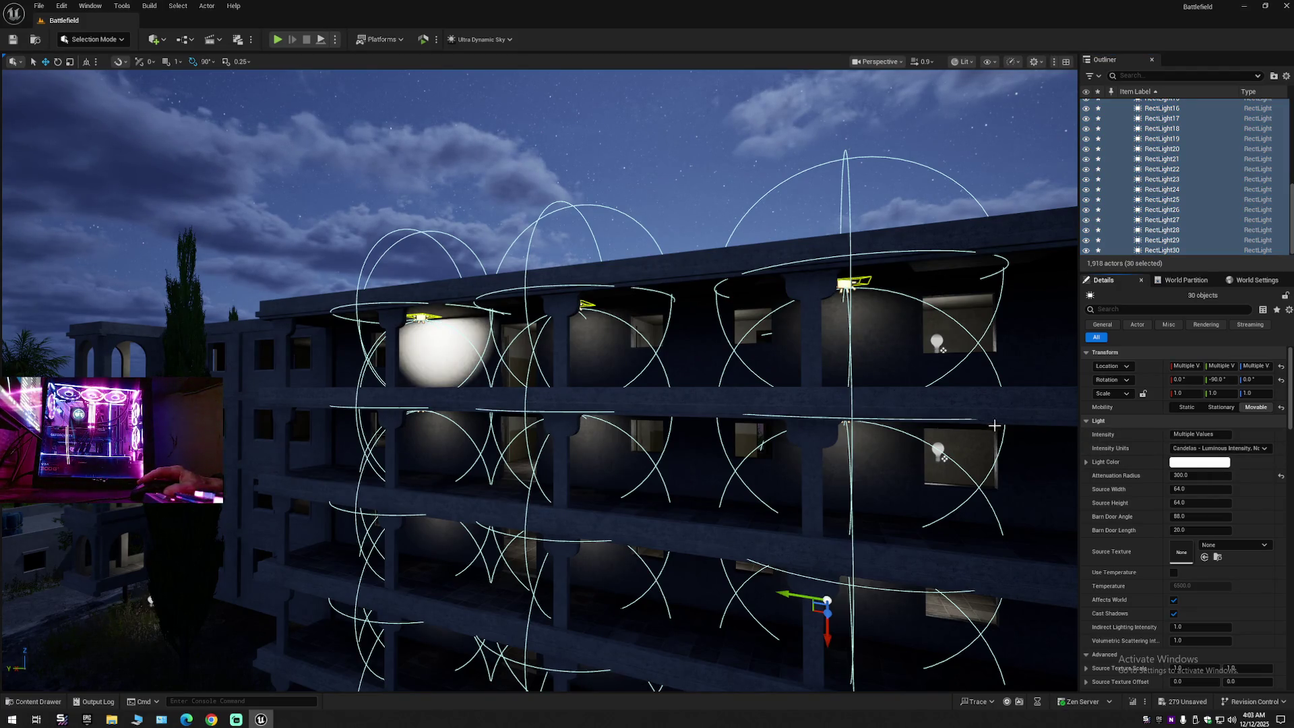
pyautogui.click(1194, 436)
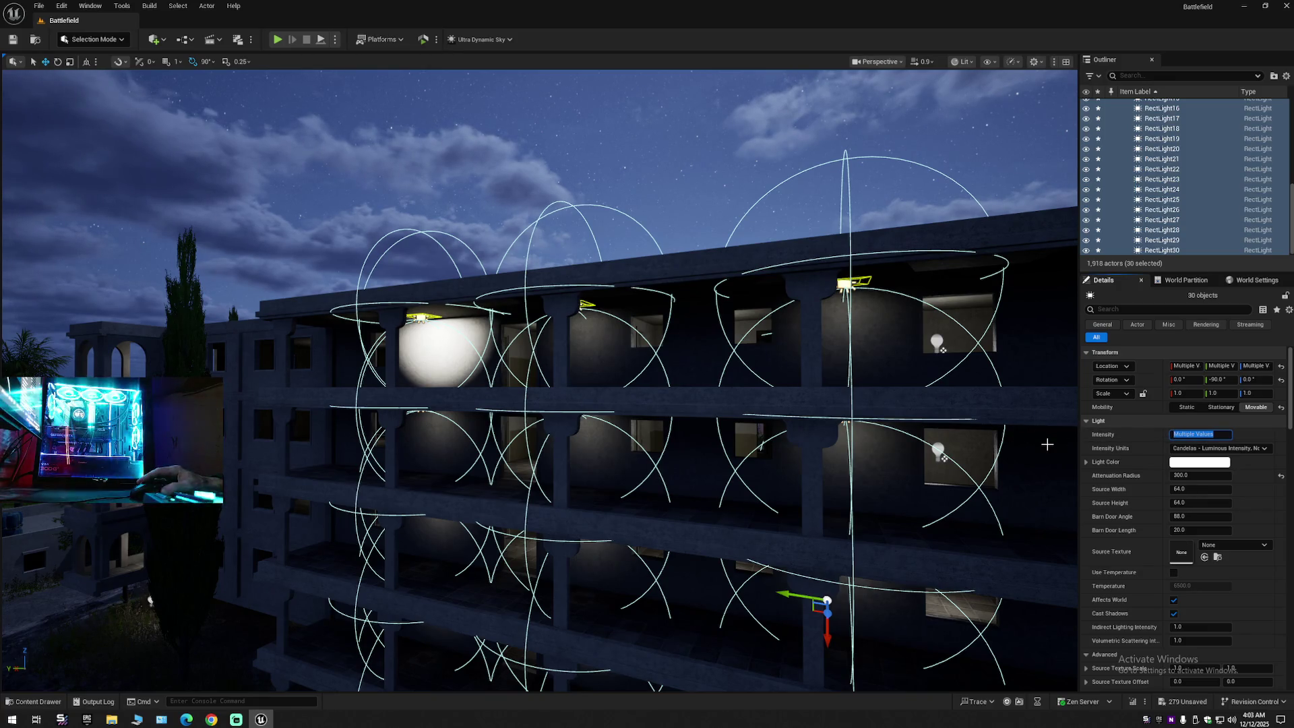
pyautogui.write('5')
pyautogui.press('Return')
pyautogui.moveTo(149, 600); pyautogui.dragTo(279, 468)
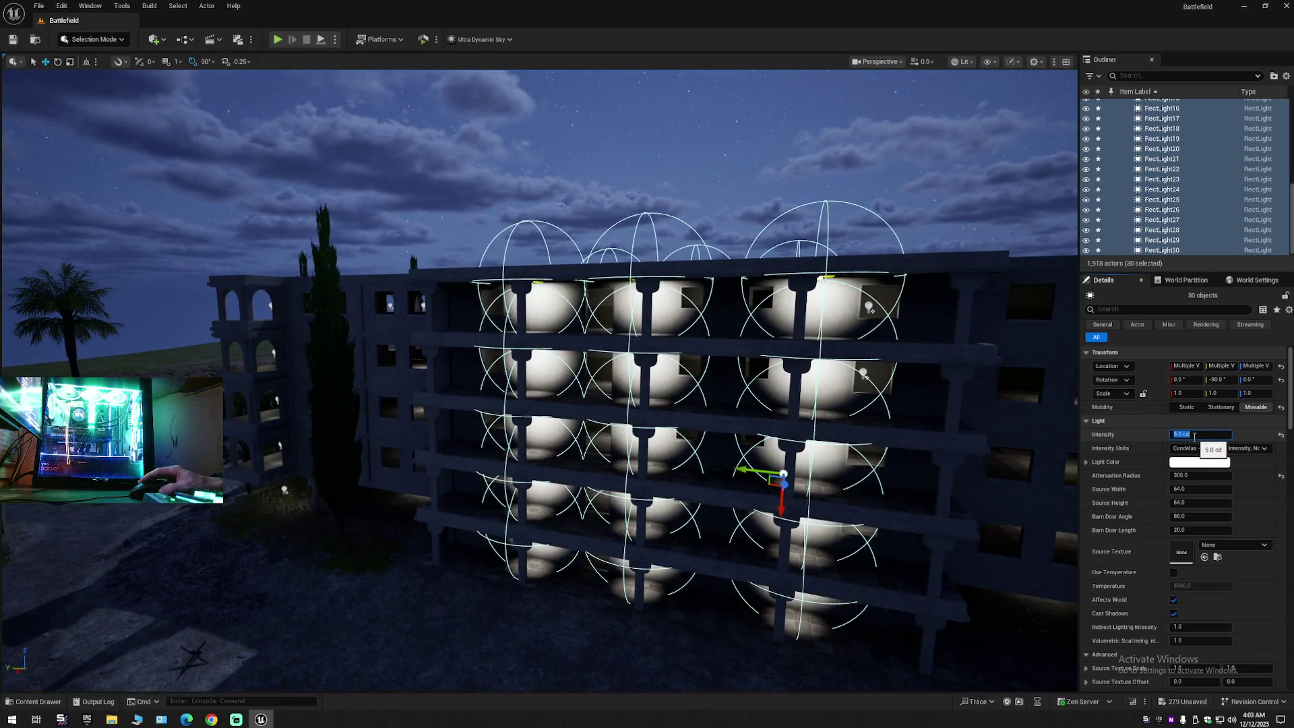
pyautogui.press('Return')
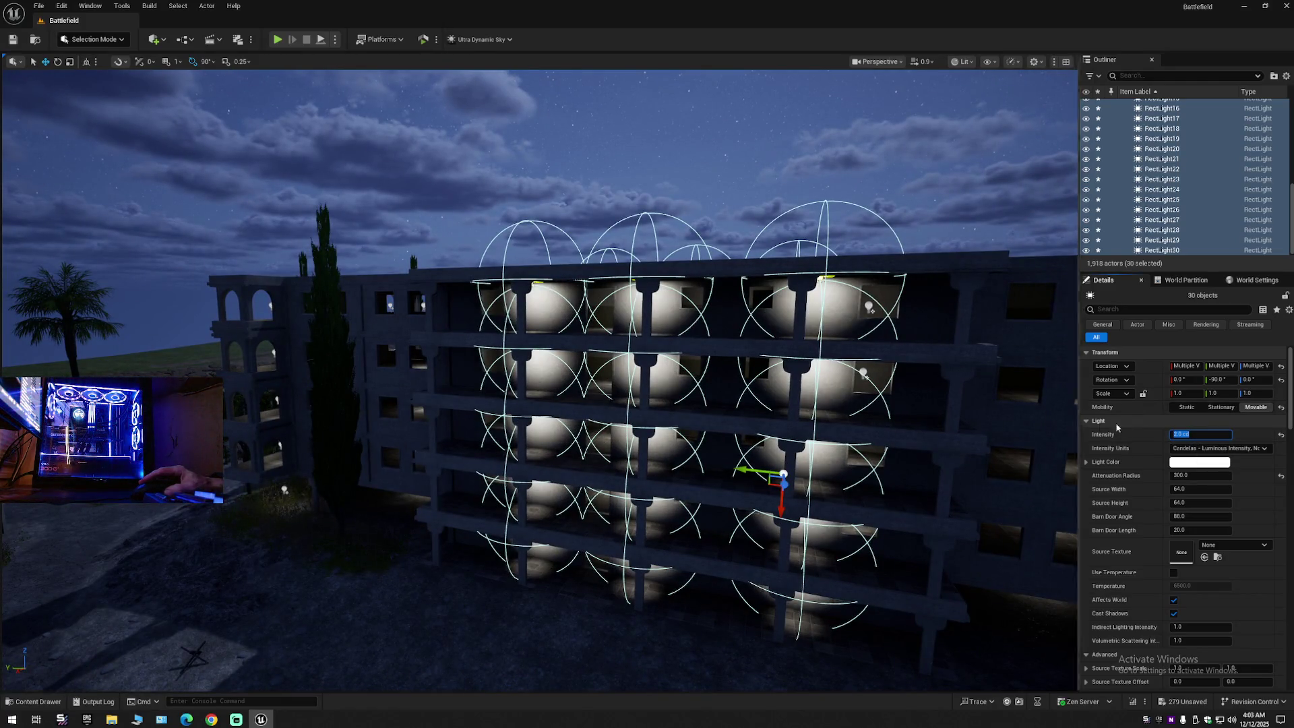
pyautogui.write('1')
pyautogui.press('Return')
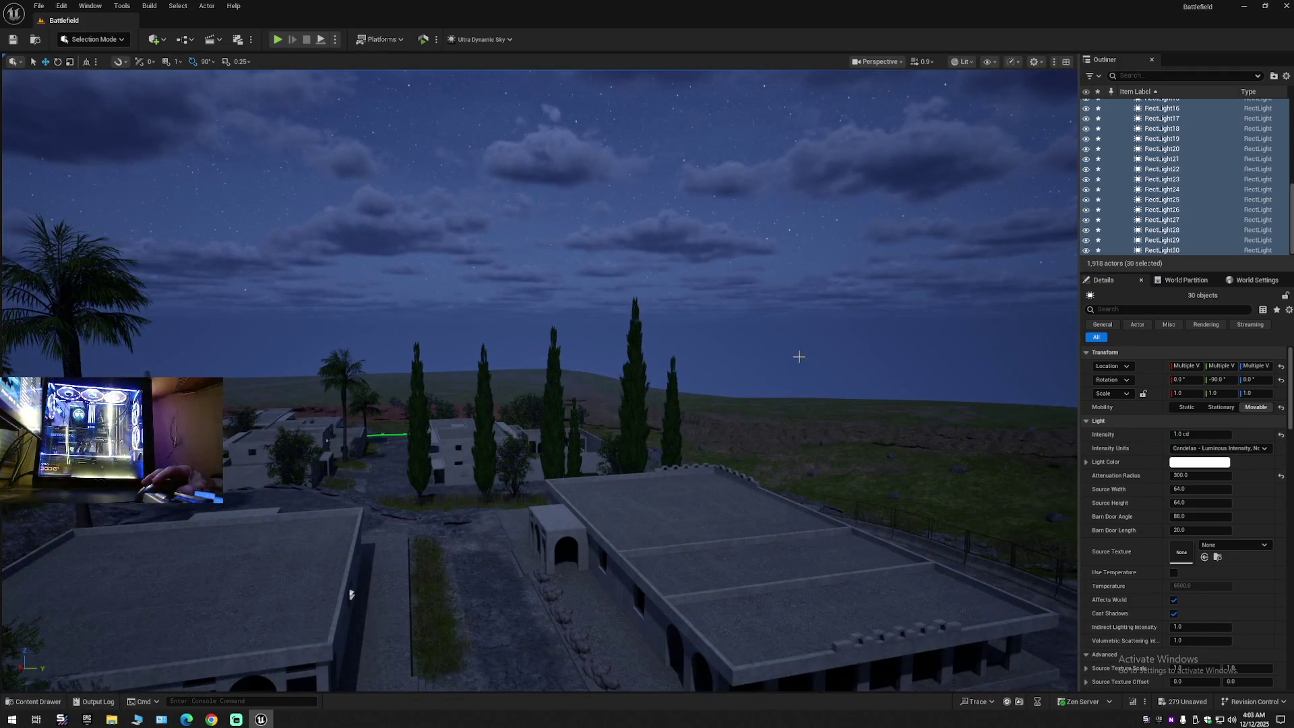
pyautogui.click(716, 407)
pyautogui.scroll(2, 732, 409)
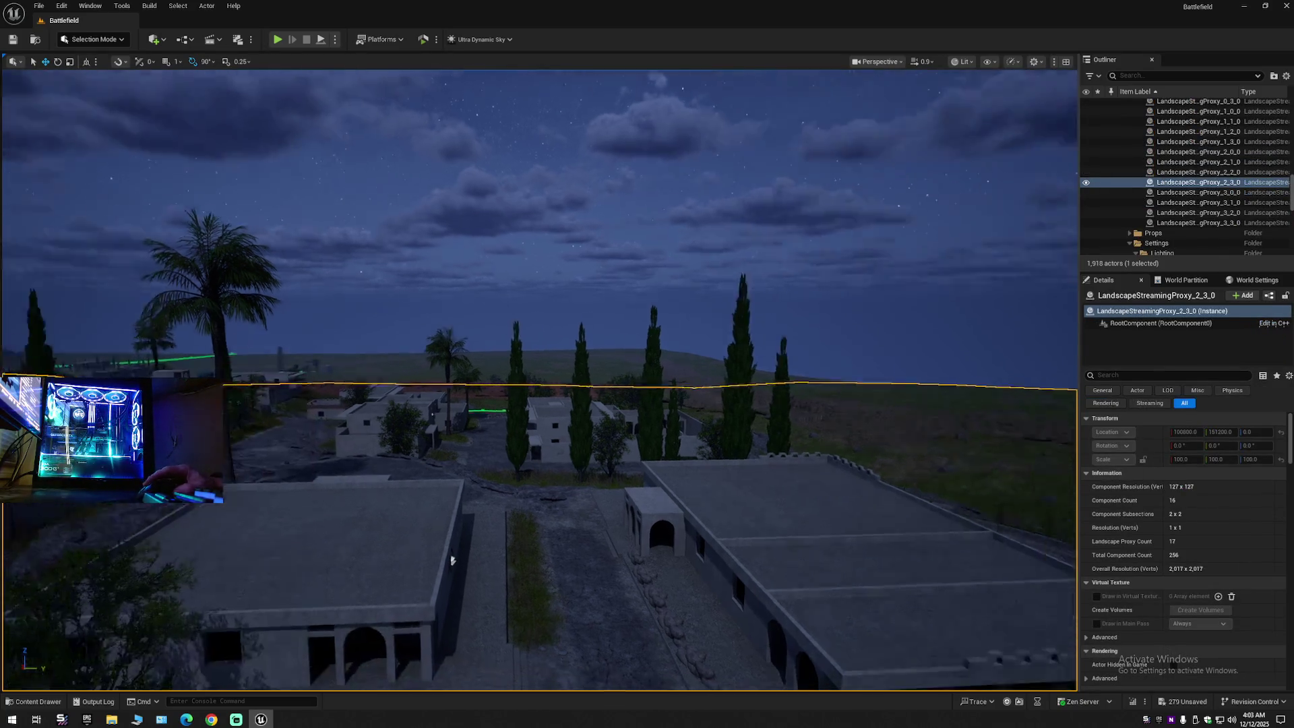
pyautogui.press('w')
pyautogui.press('w')
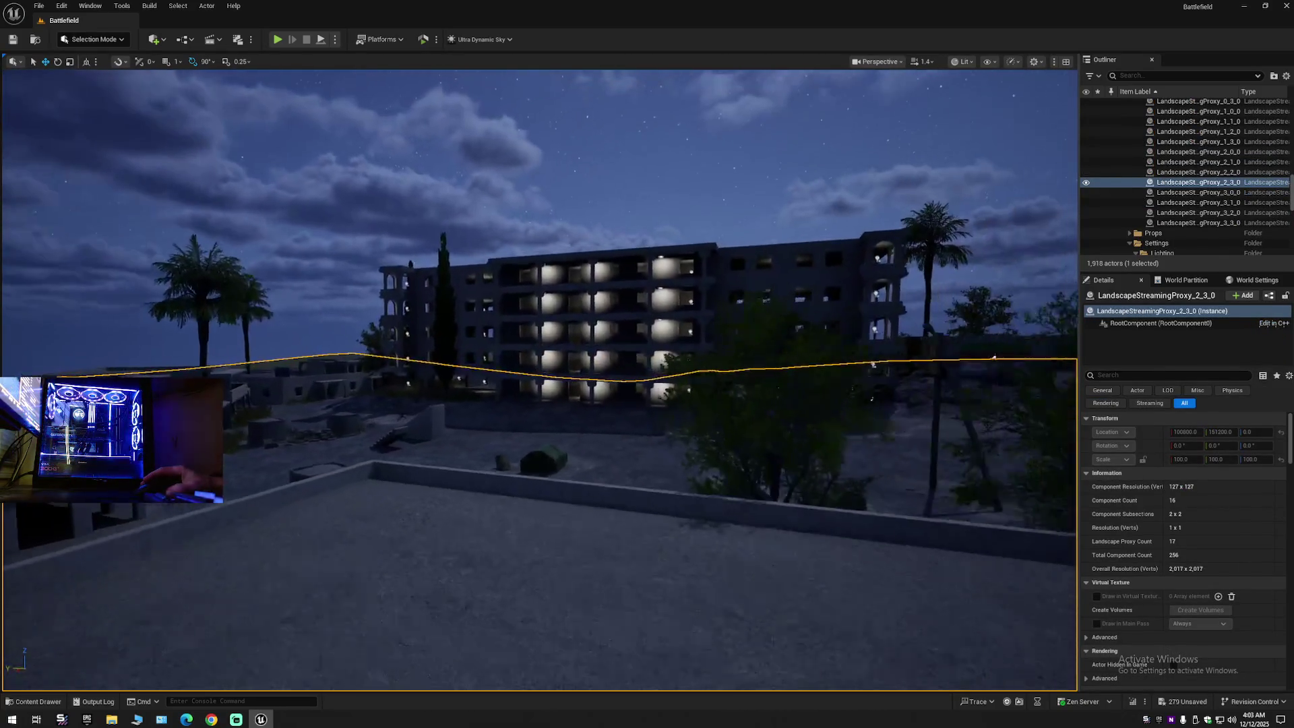
pyautogui.click(1160, 242)
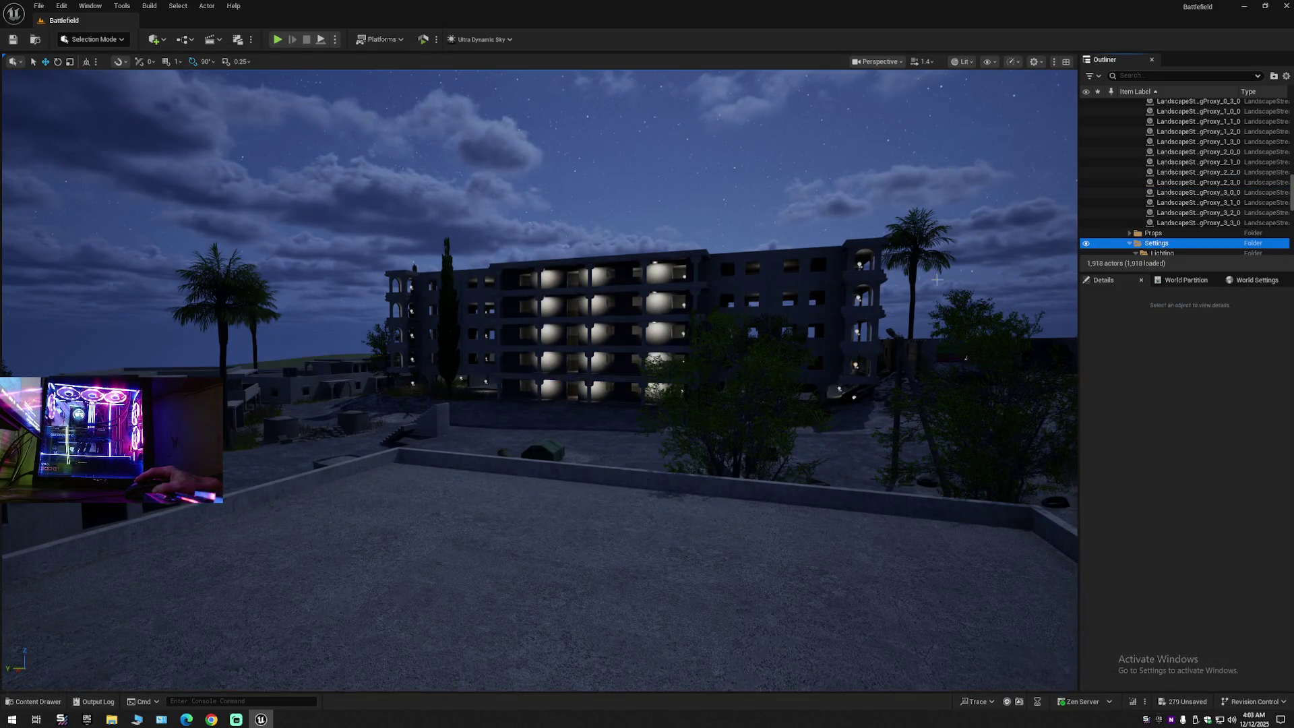
pyautogui.press('w')
pyautogui.press('w')
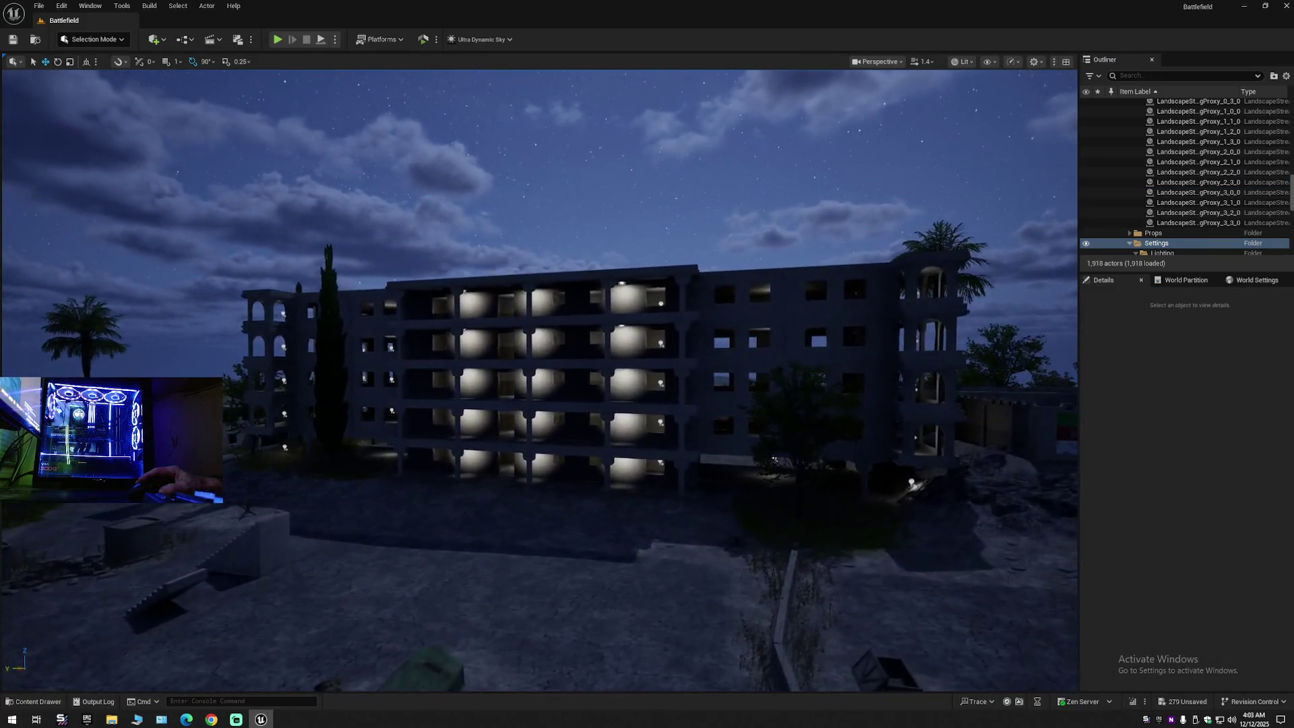
pyautogui.press('w')
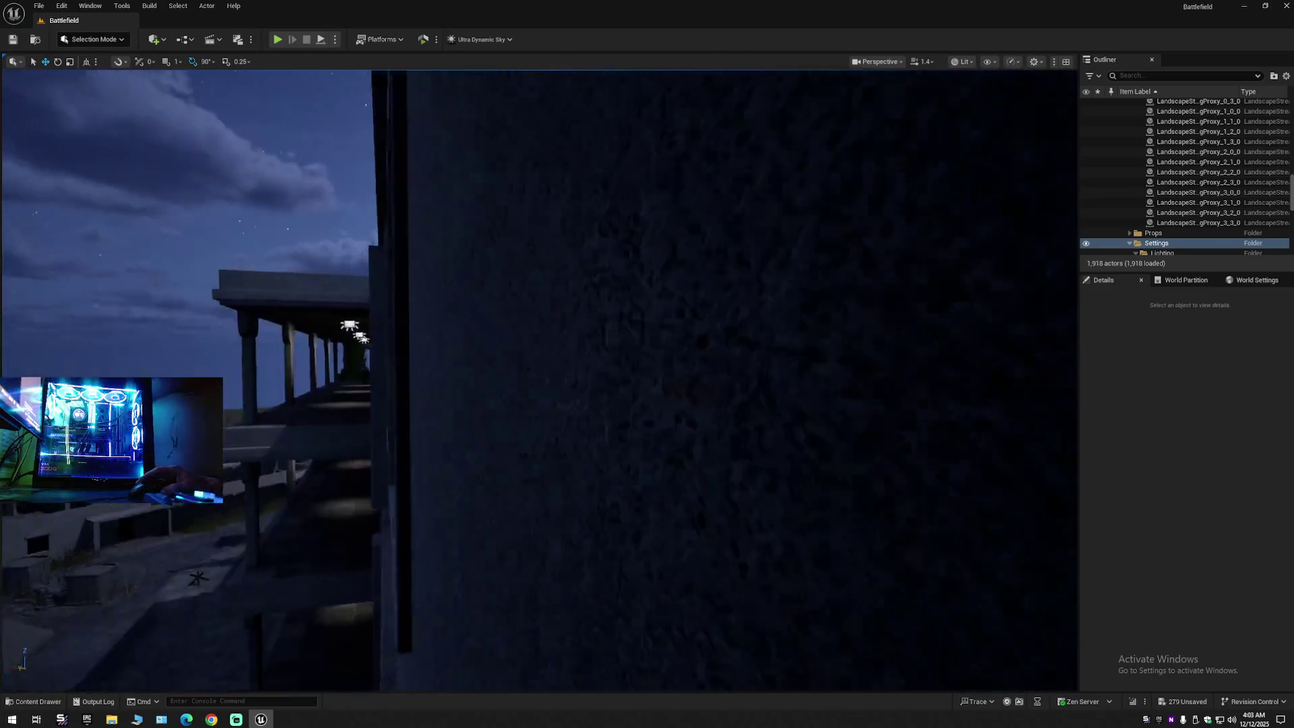
pyautogui.click(967, 333)
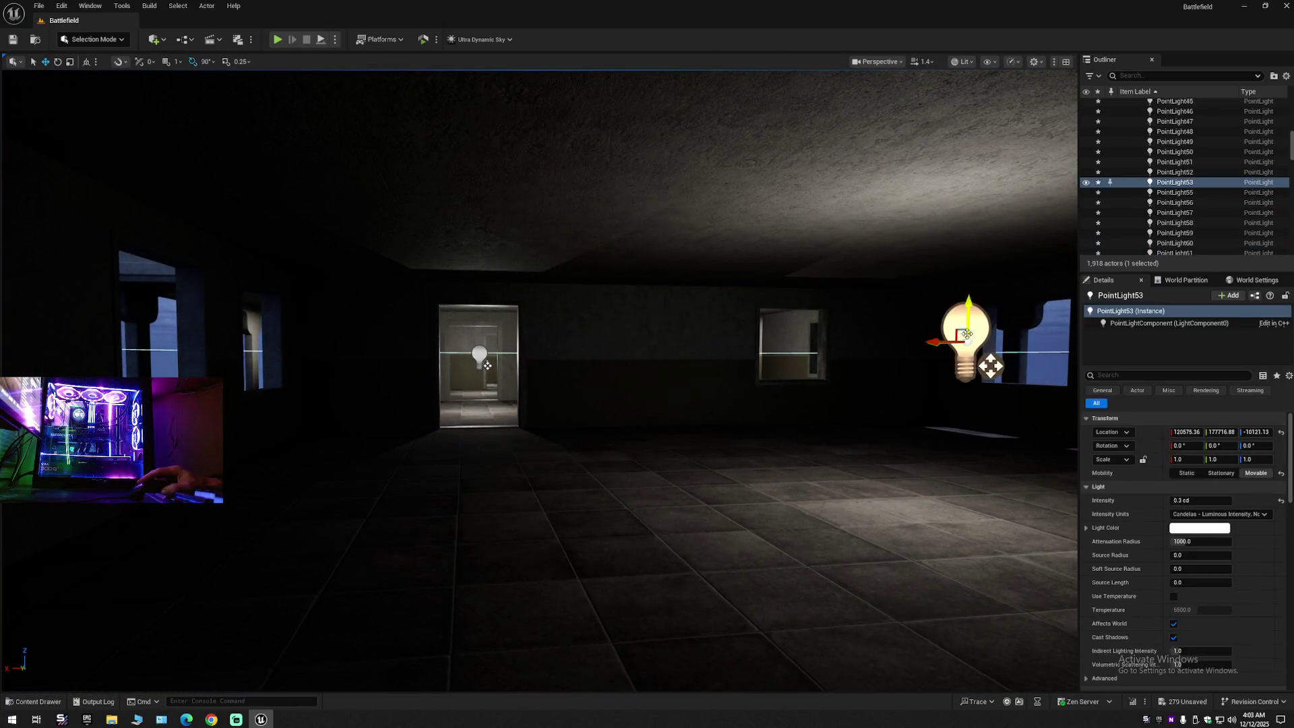
pyautogui.press('f')
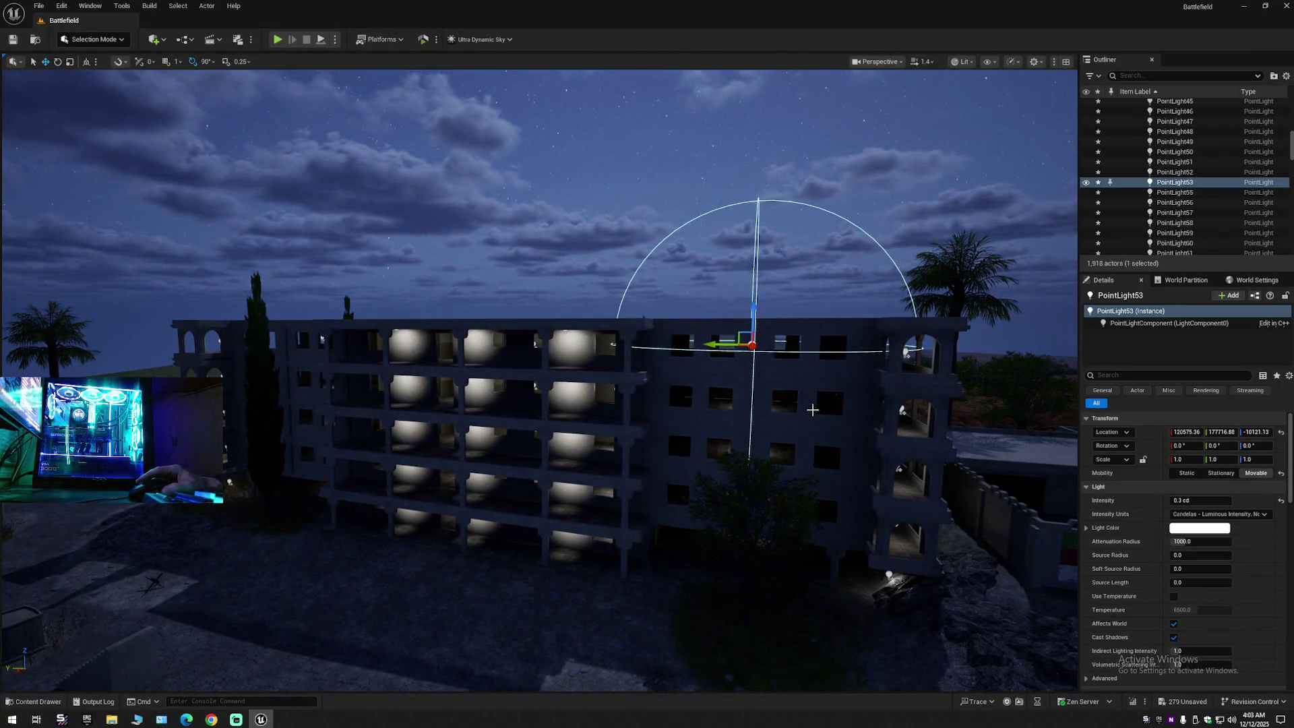
pyautogui.moveTo(812, 410); pyautogui.dragTo(934, 131)
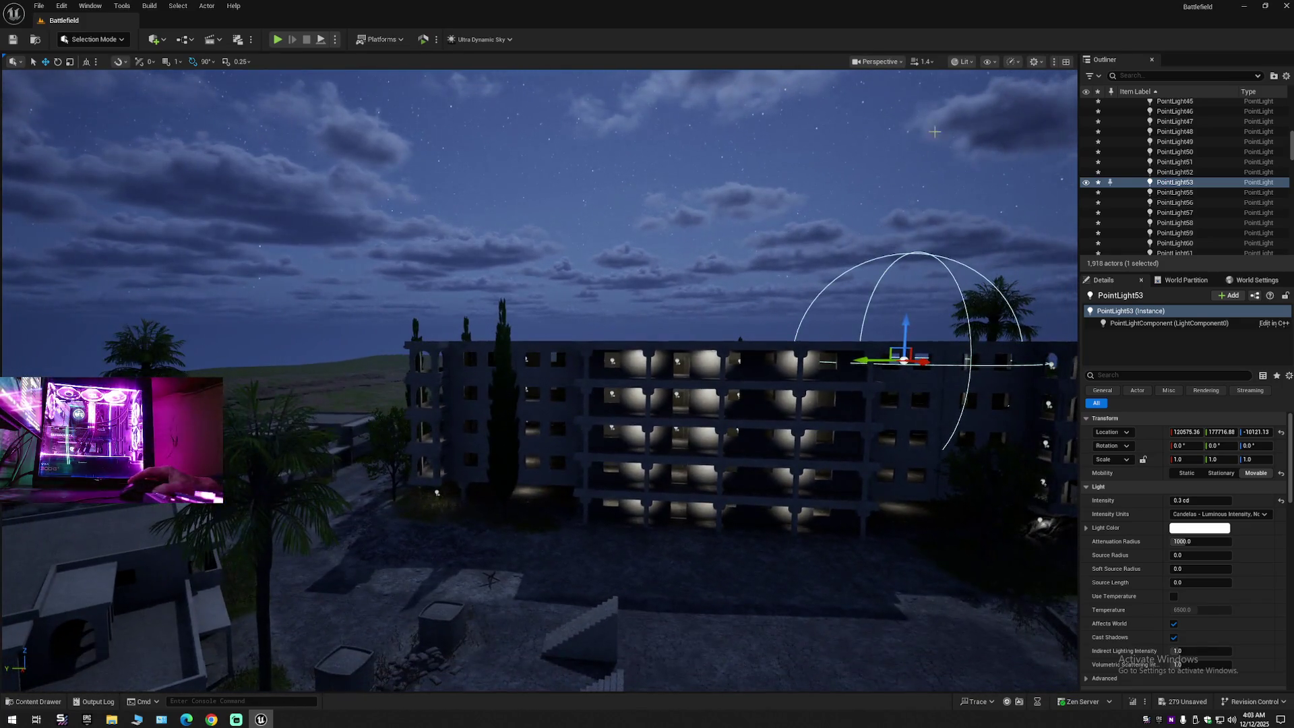
# Step: Set viewport Shadows scalability to Low, then restore full viewport quality
pyautogui.click(1015, 63)
pyautogui.moveTo(1039, 124)
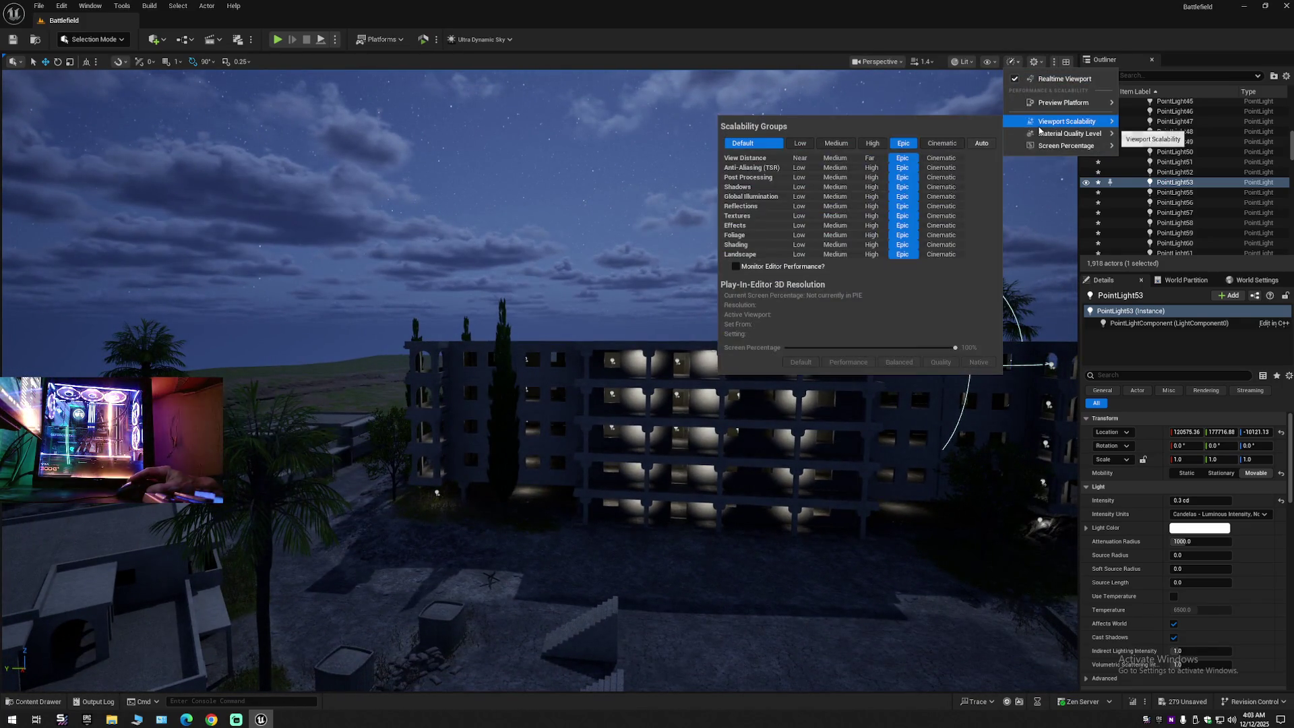
pyautogui.click(801, 189)
pyautogui.moveTo(801, 189); pyautogui.dragTo(782, 432)
pyautogui.scroll(5, 607, 286)
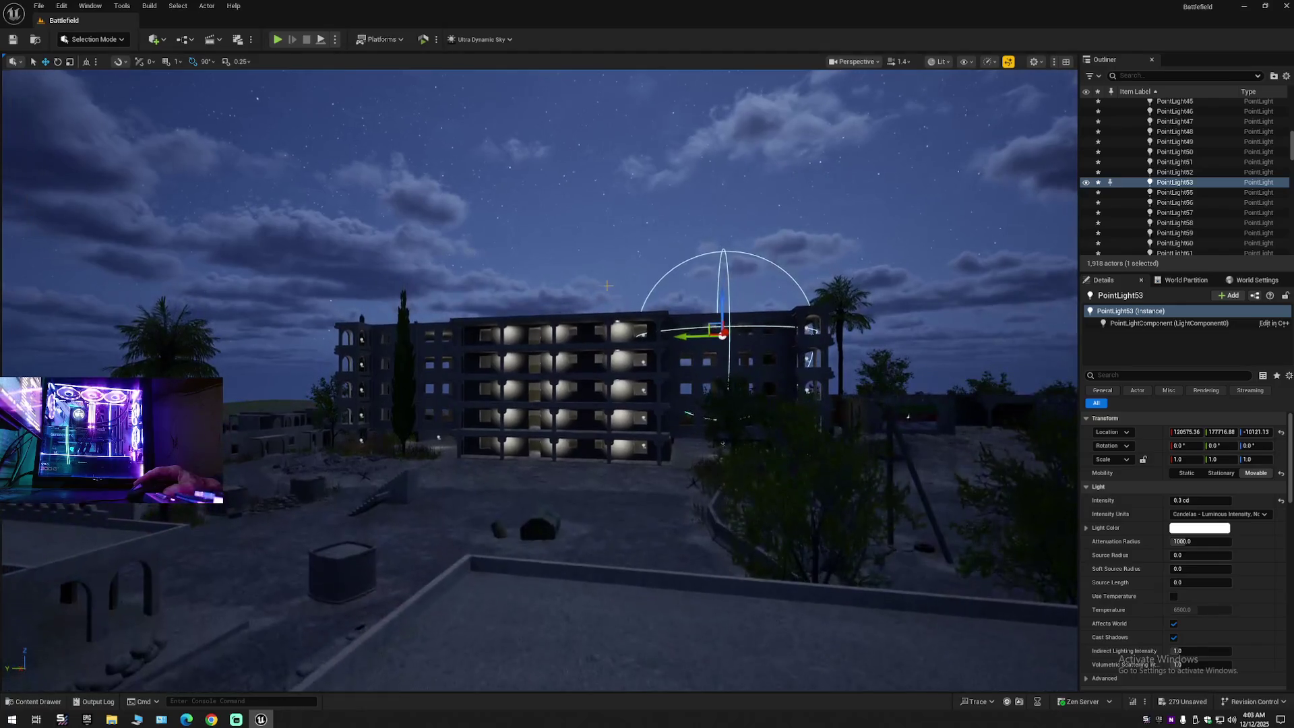
pyautogui.click(1010, 64)
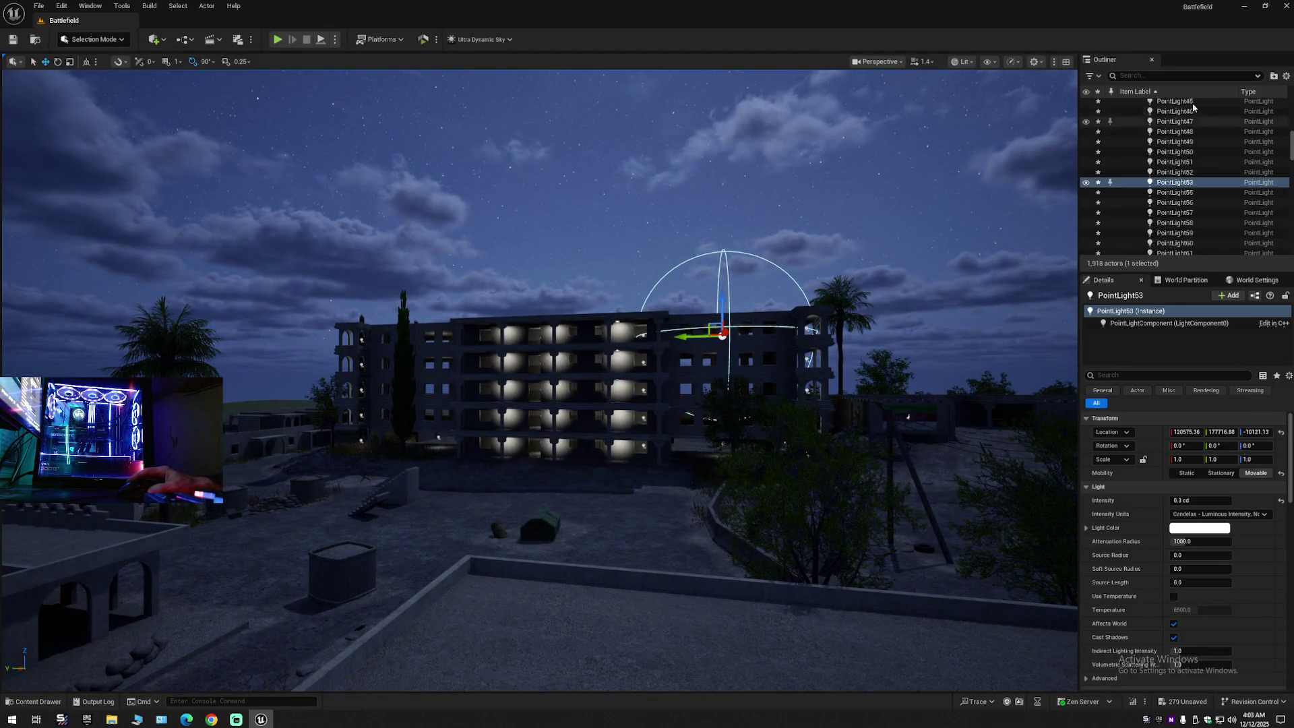
# Step: Collapse and re-expand the Outliner, then select RectLight through RectLight30
pyautogui.click(1287, 77)
pyautogui.click(1134, 131)
pyautogui.click(1134, 131)
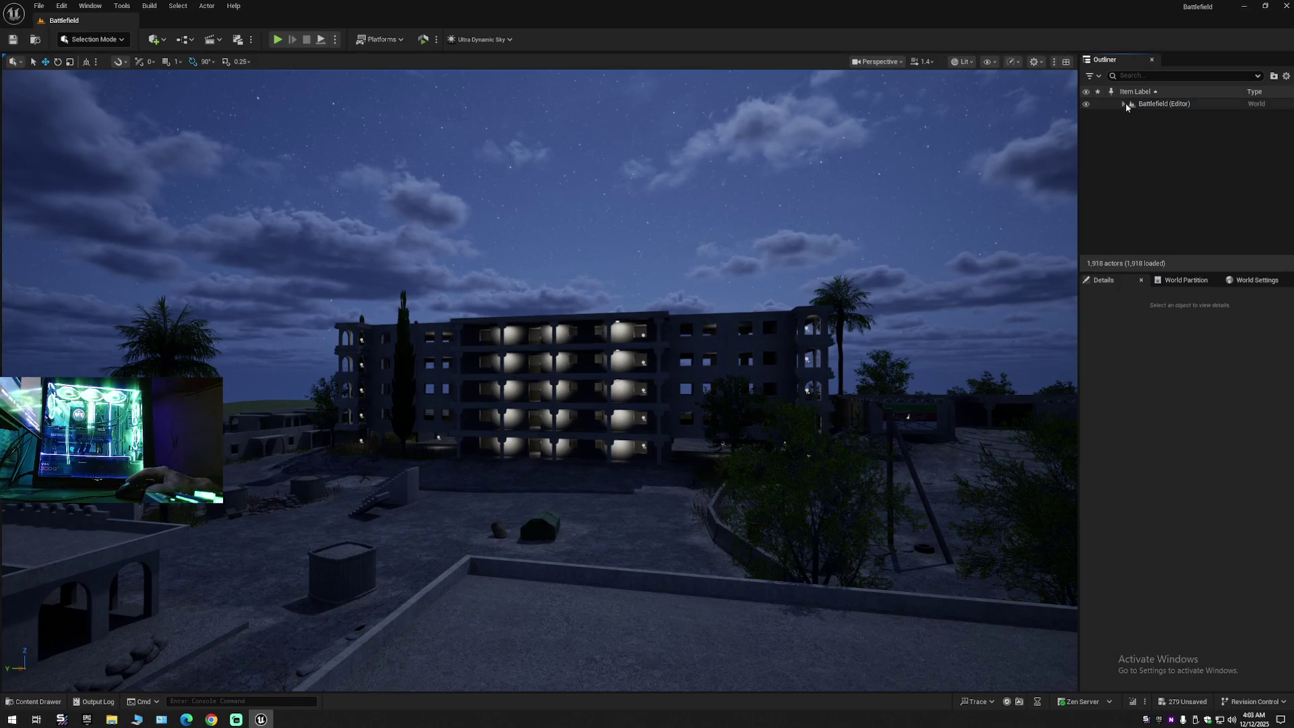
pyautogui.press('a')
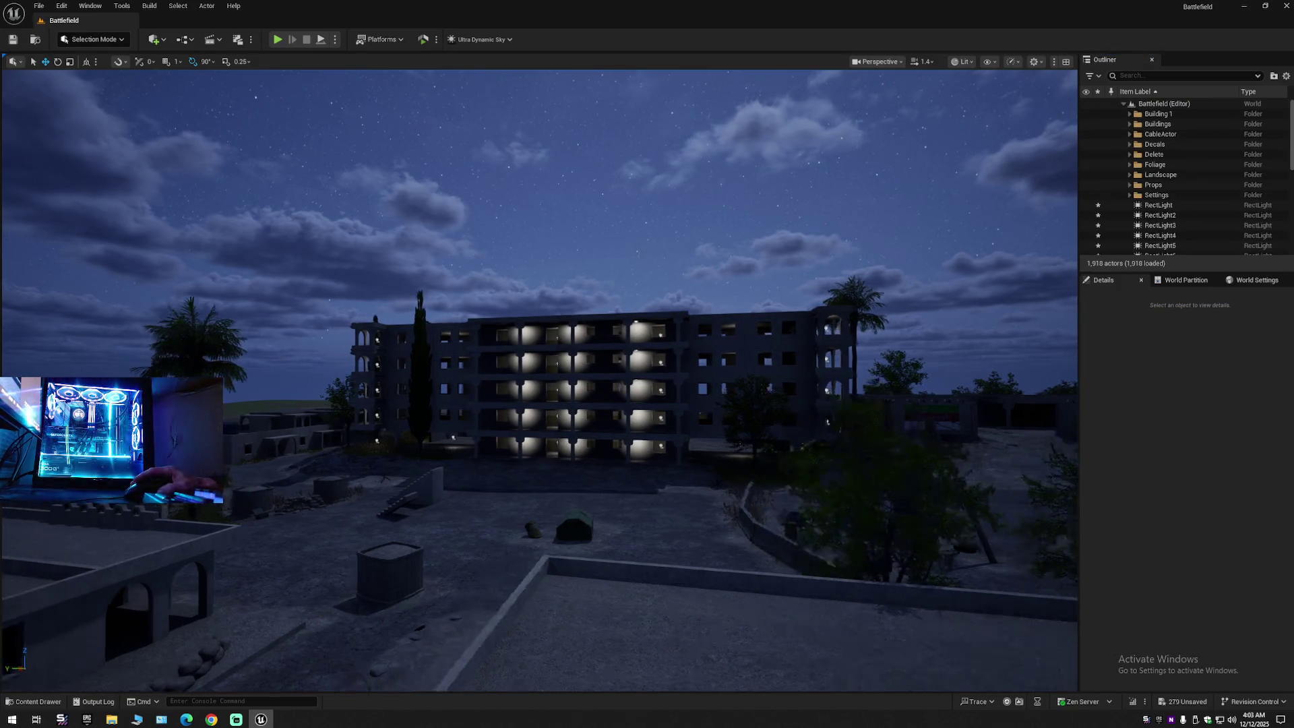
pyautogui.press('a')
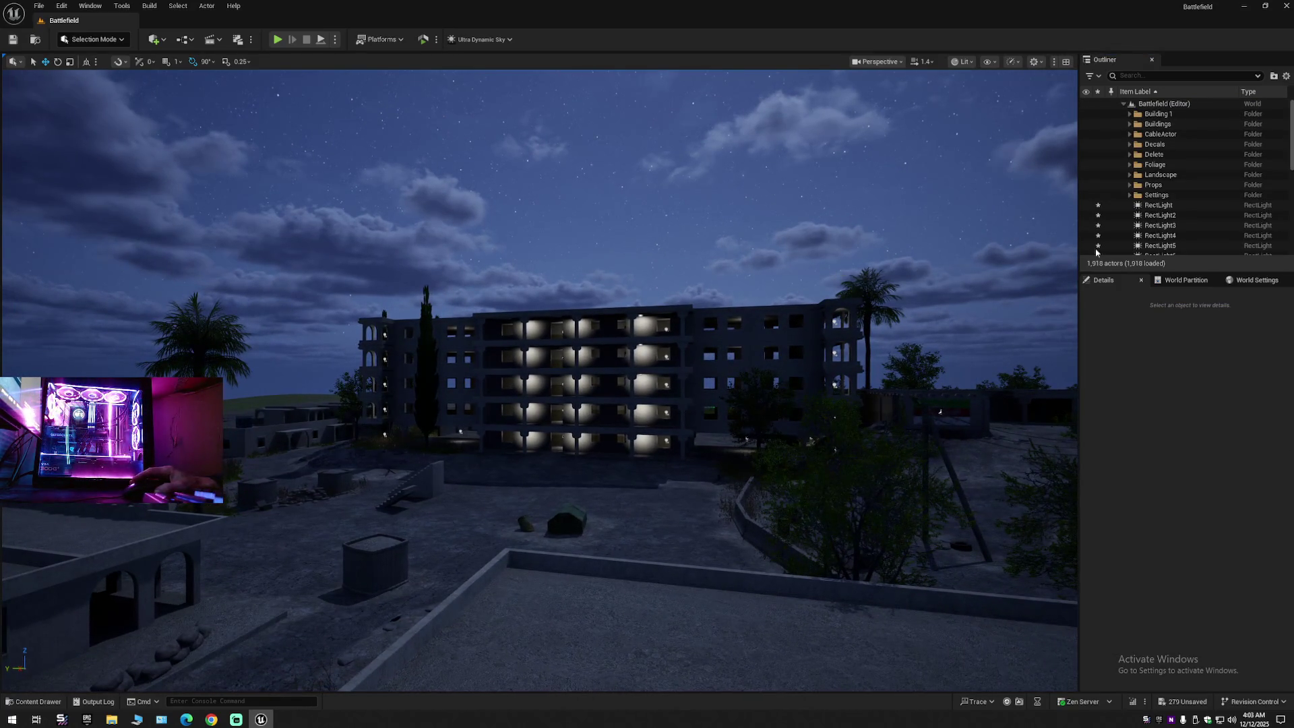
pyautogui.click(1156, 205)
pyautogui.scroll(-5, 1169, 222)
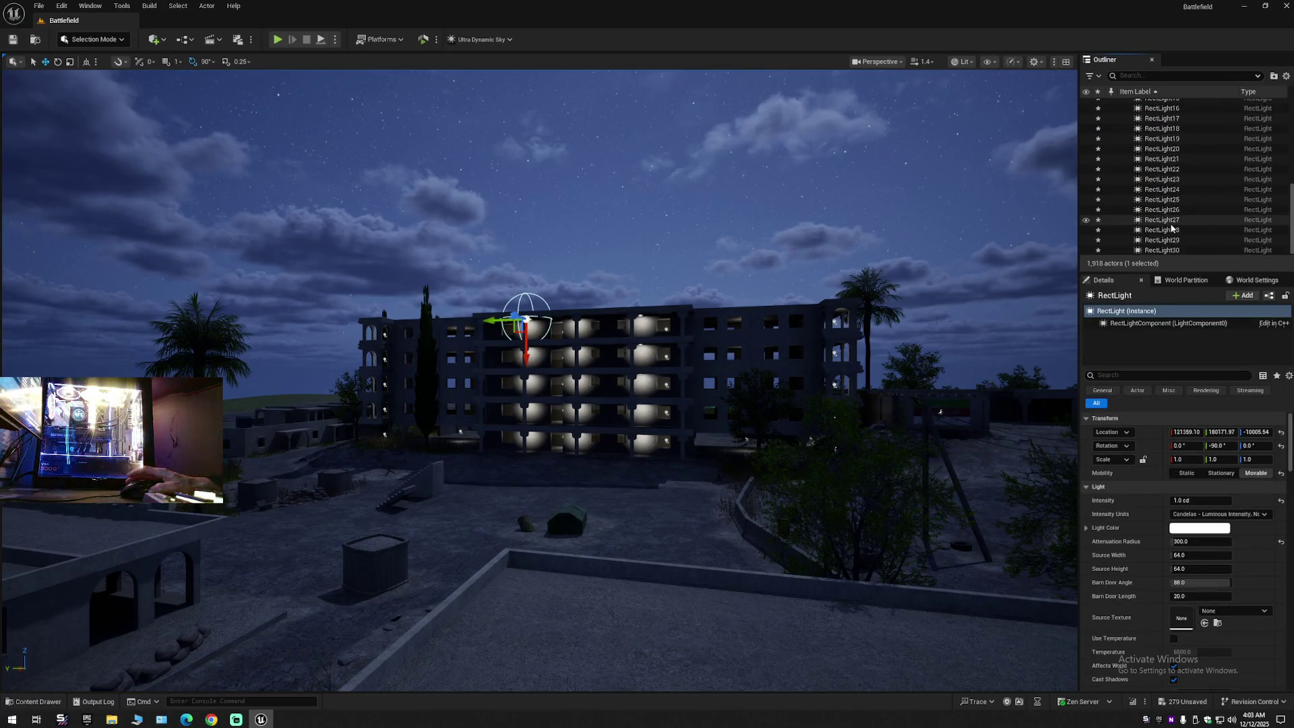
pyautogui.keyDown('shift'); pyautogui.click(1166, 250); pyautogui.keyUp('shift')
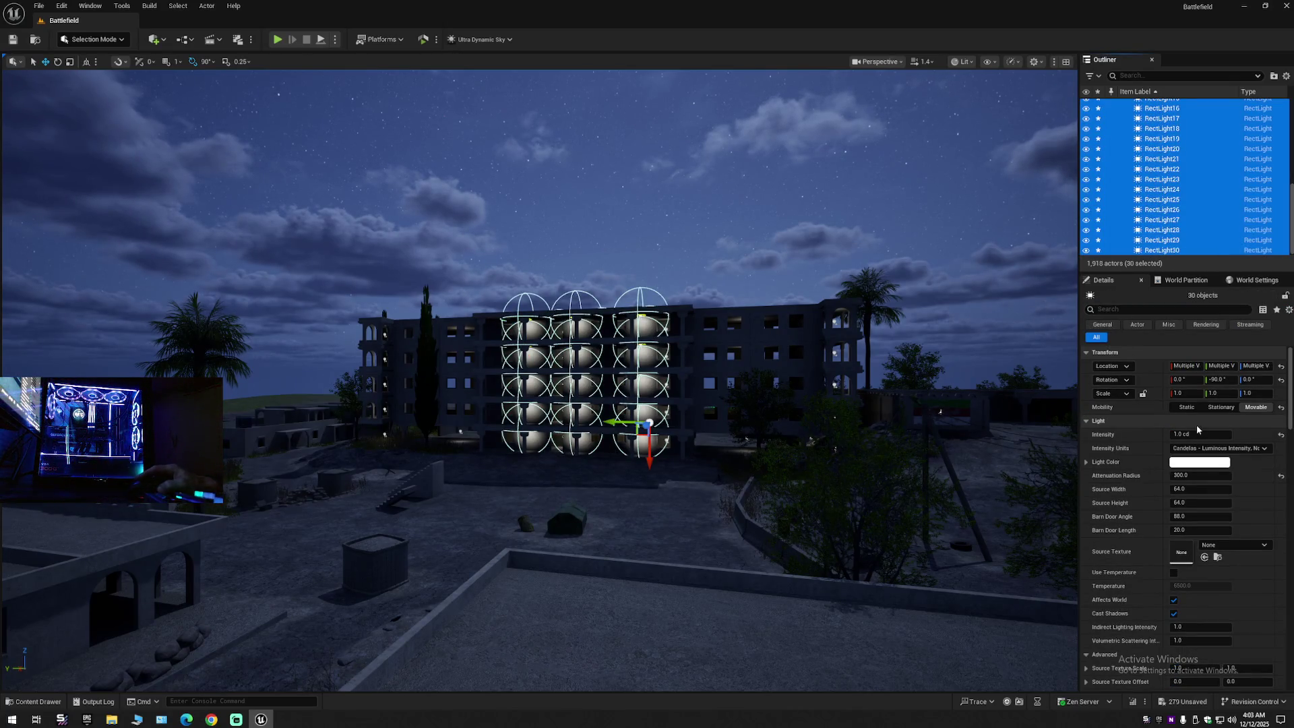
# Step: Lower the 30 rect lights to 0.5 cd intensity and clear the selection
pyautogui.click(1197, 434)
pyautogui.write('0.5')
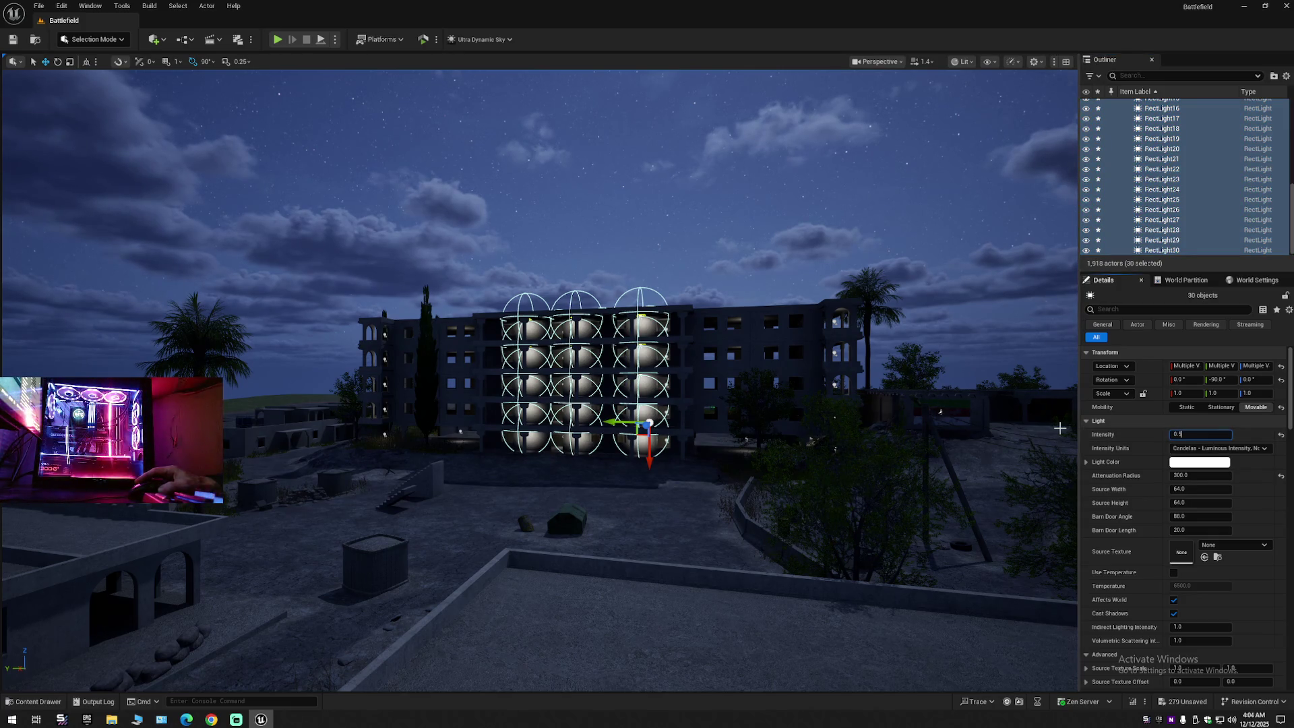
pyautogui.press('Return')
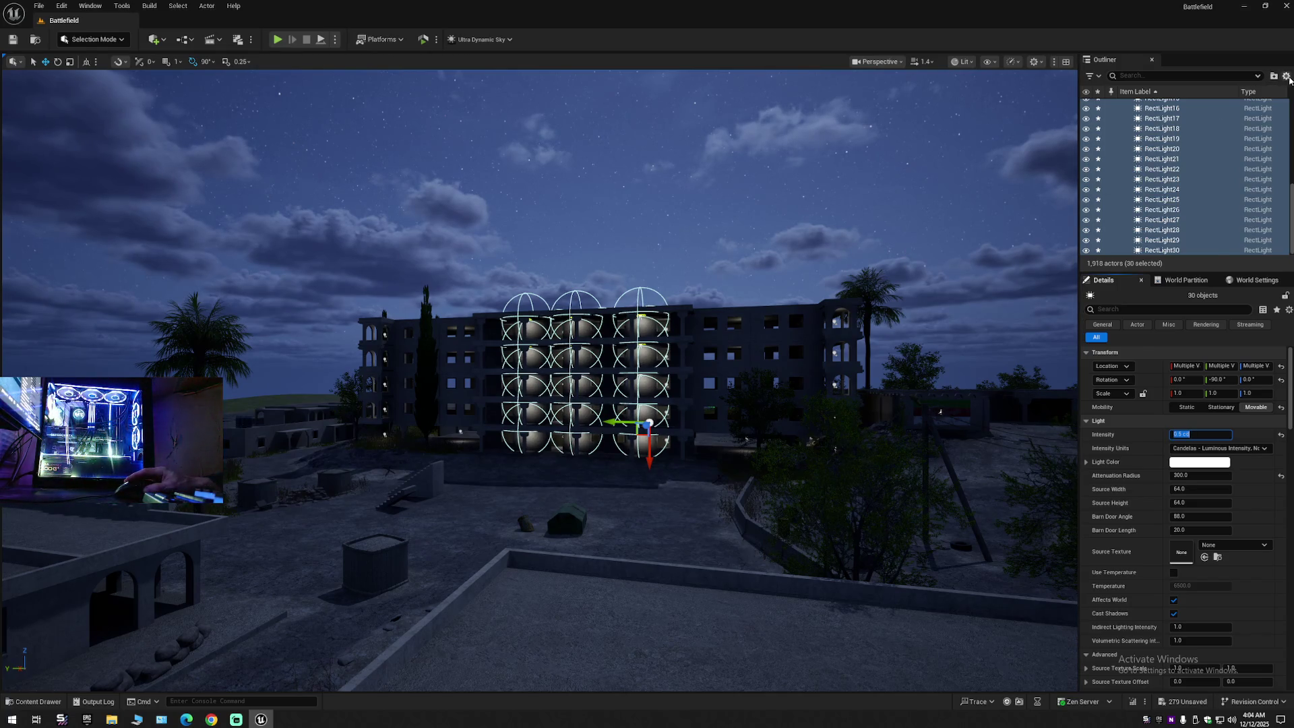
pyautogui.click(1286, 76)
pyautogui.click(1199, 126)
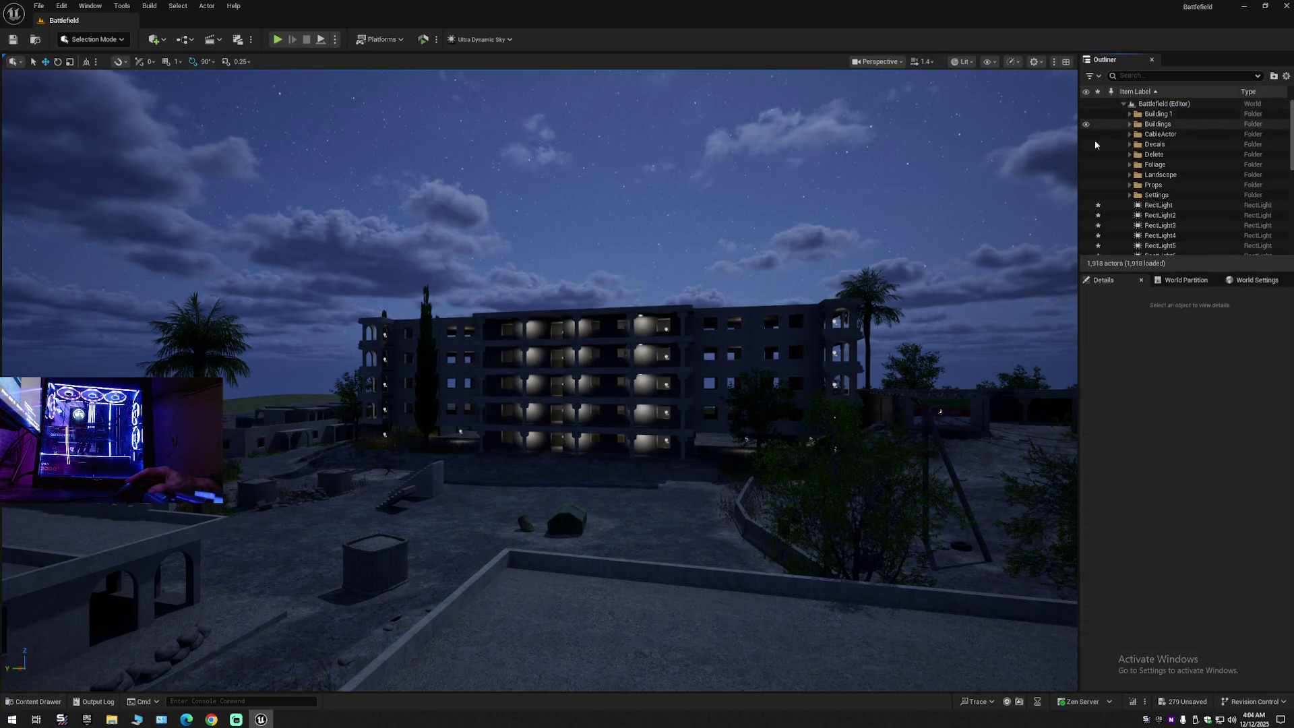
# Step: Reselect RectLight through RectLight30 and delete all 30 from the level
pyautogui.press('s')
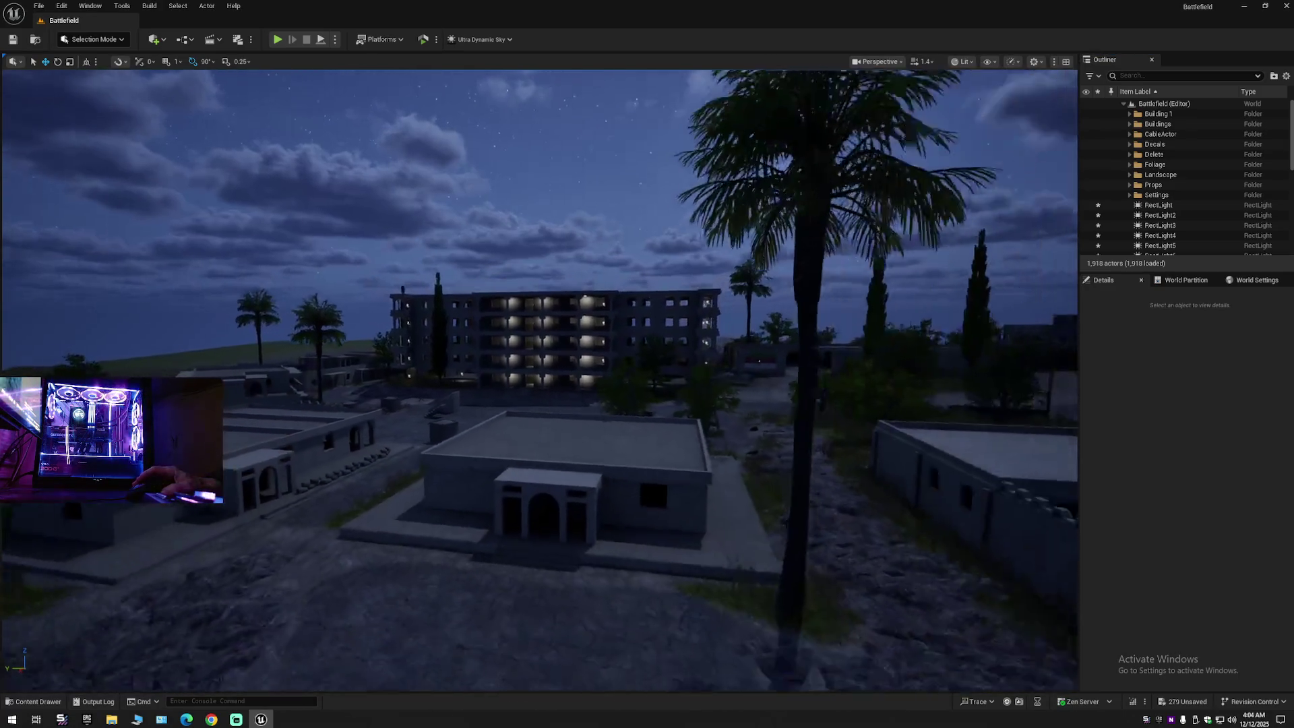
pyautogui.press('w')
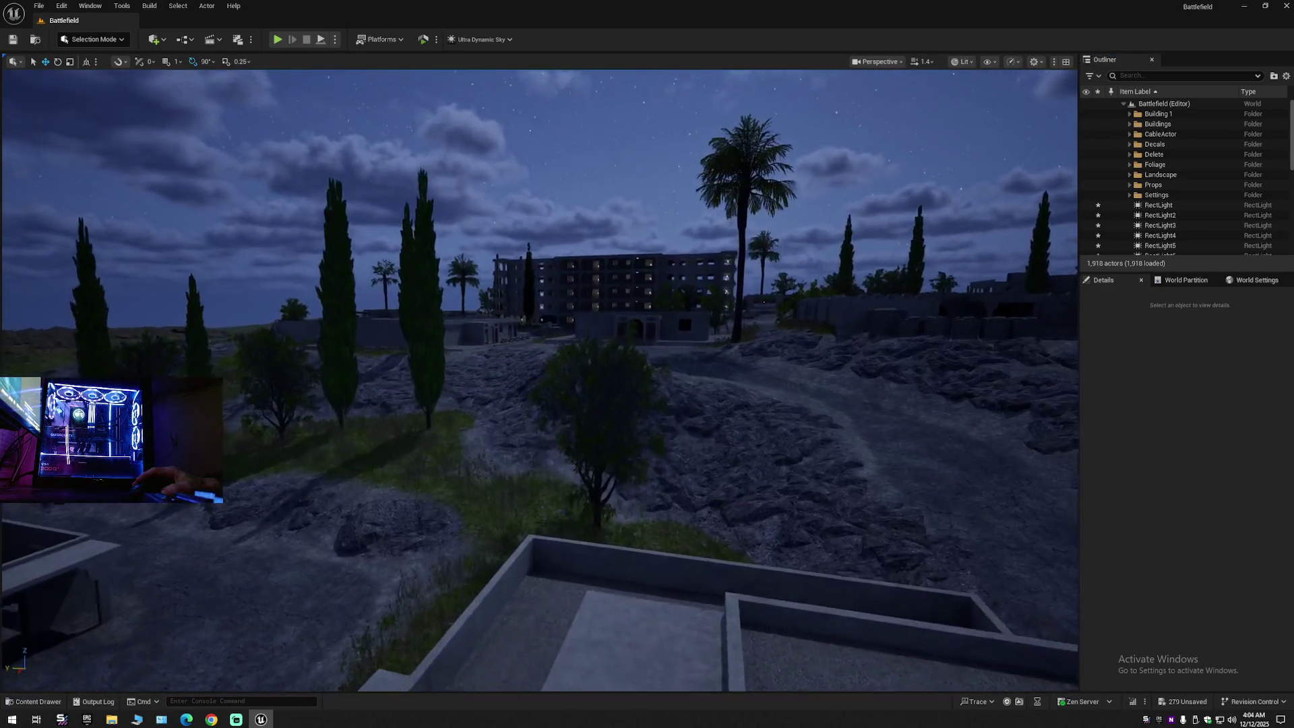
pyautogui.press('w')
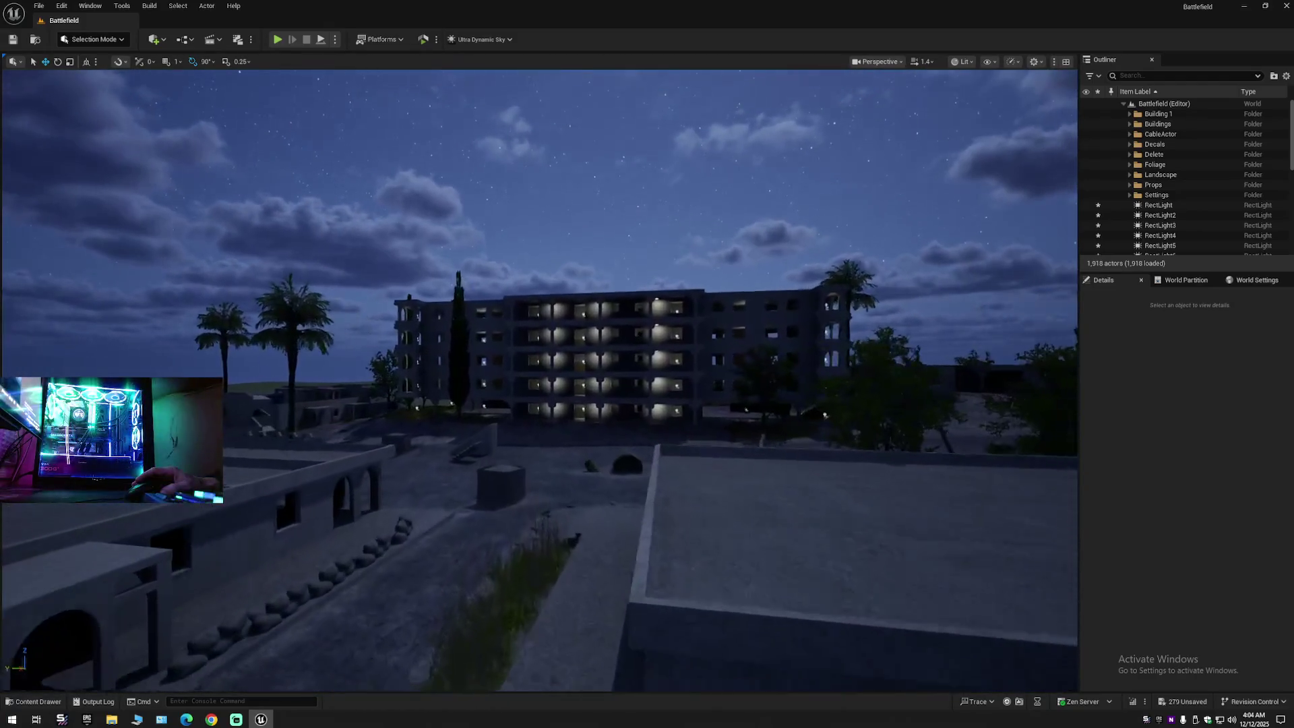
pyautogui.click(1161, 207)
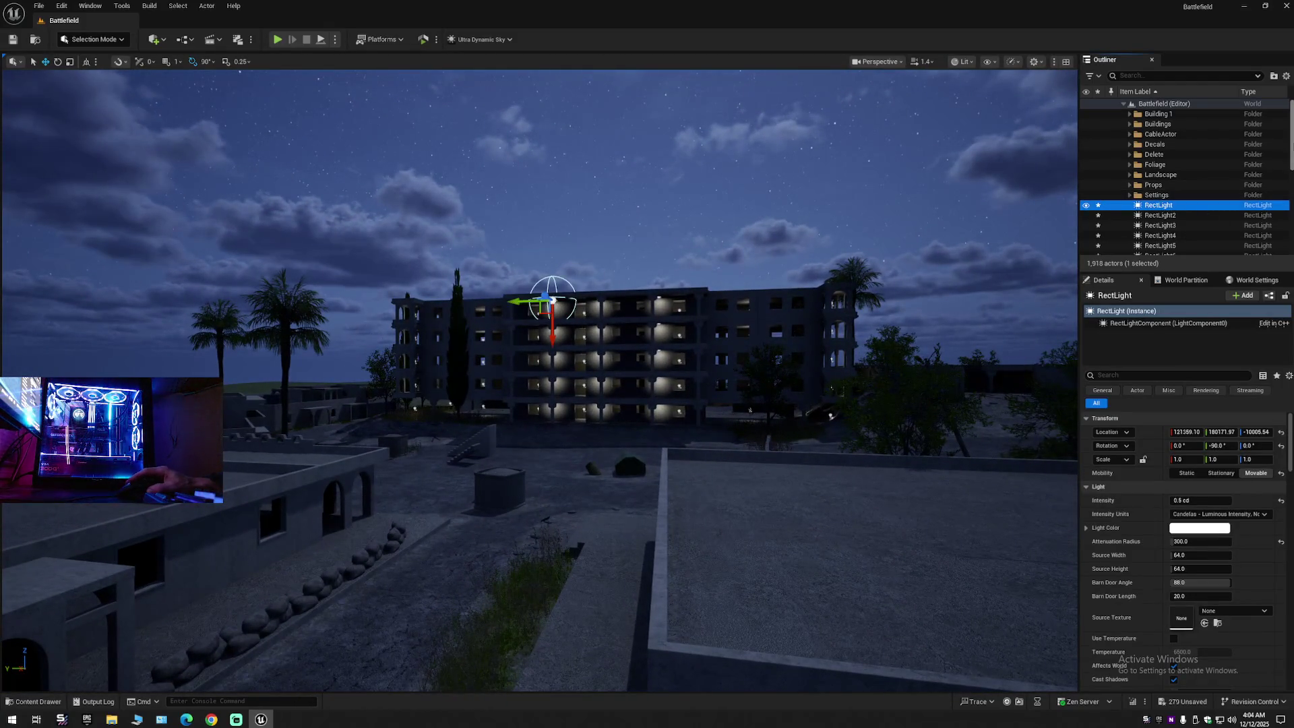
pyautogui.scroll(-5, 1160, 202)
pyautogui.keyDown('shift'); pyautogui.click(1147, 252); pyautogui.keyUp('shift')
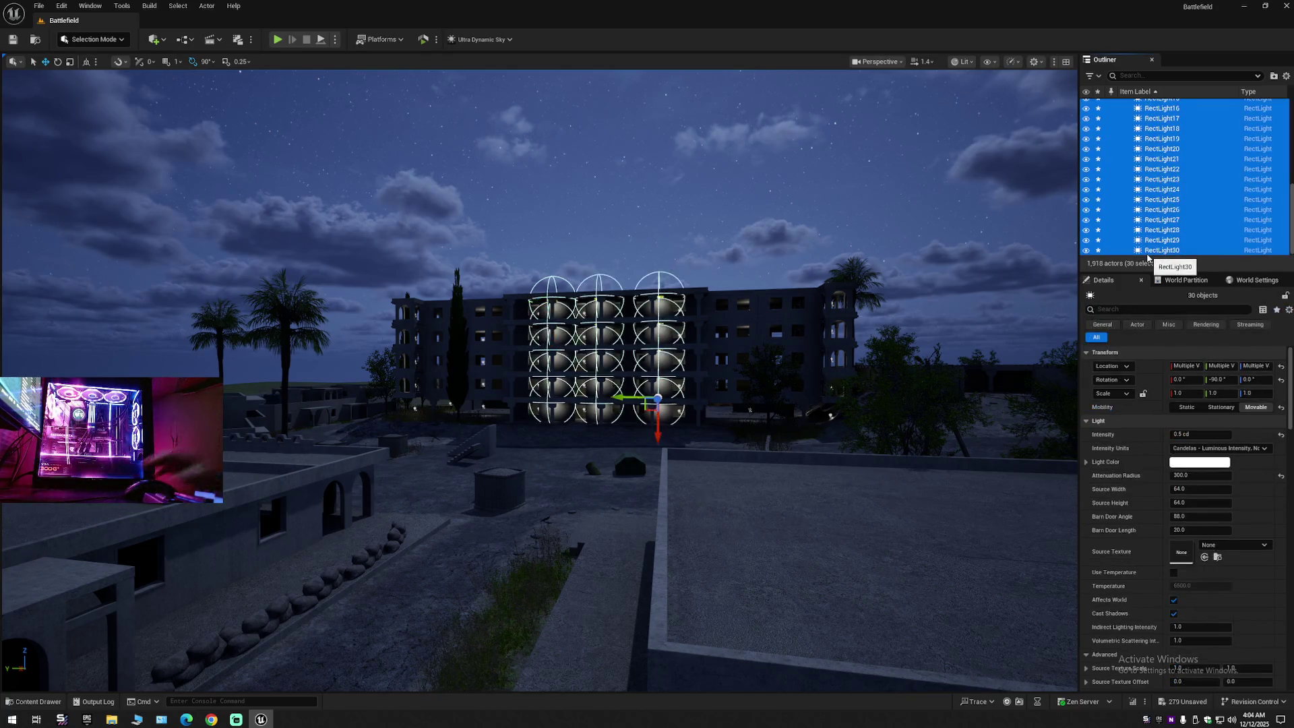
pyautogui.press('Delete')
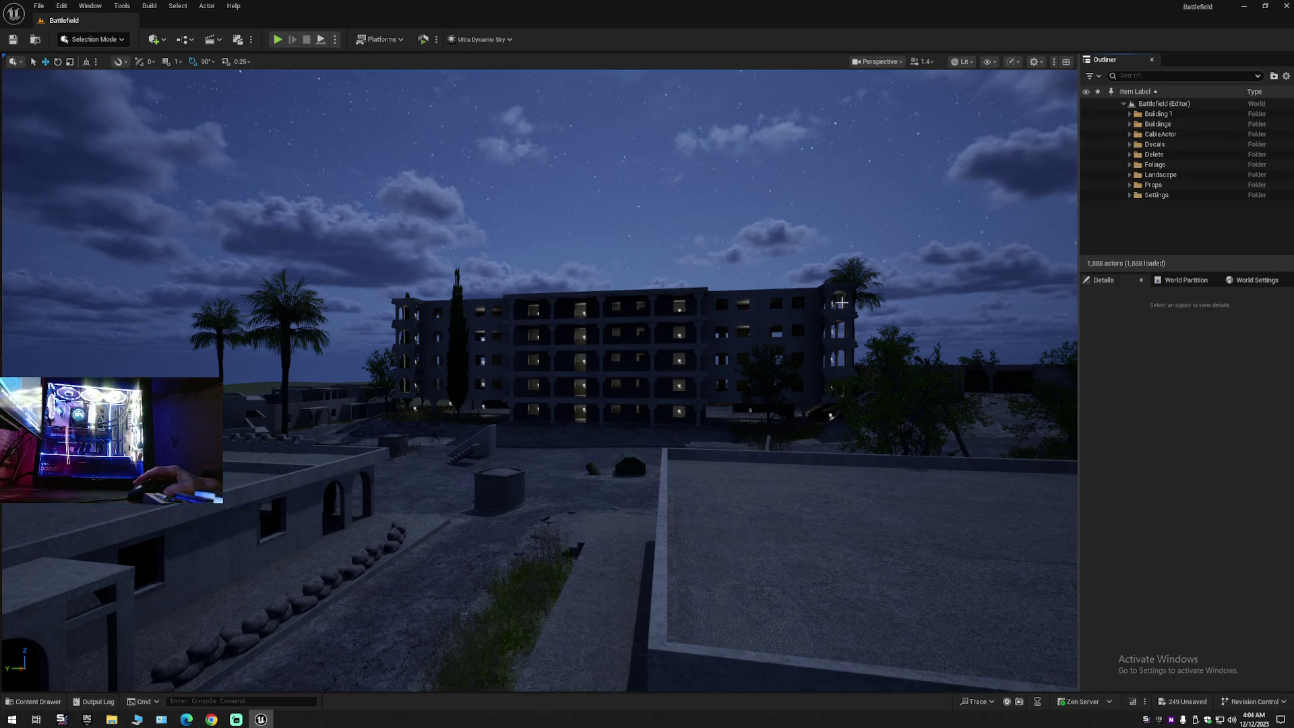
# Step: Fly into the lit room and move PointLight19 toward the room's left wall
pyautogui.press('w')
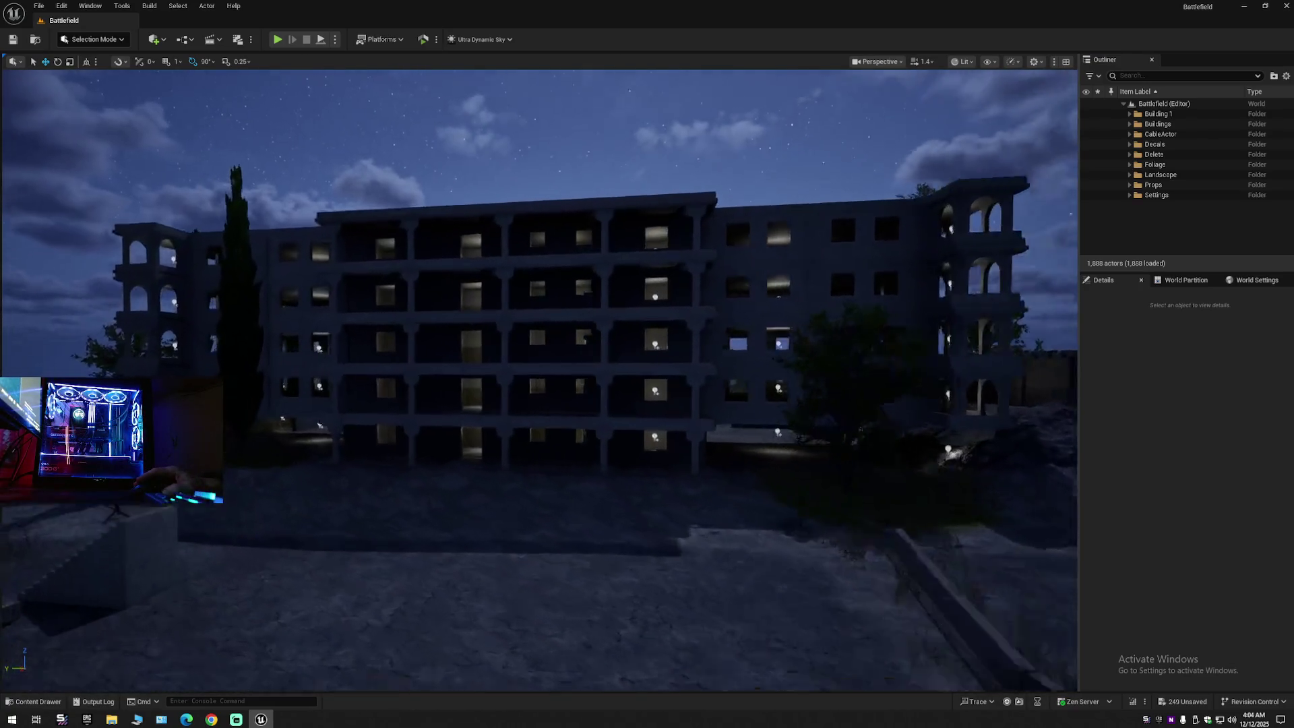
pyautogui.press('w')
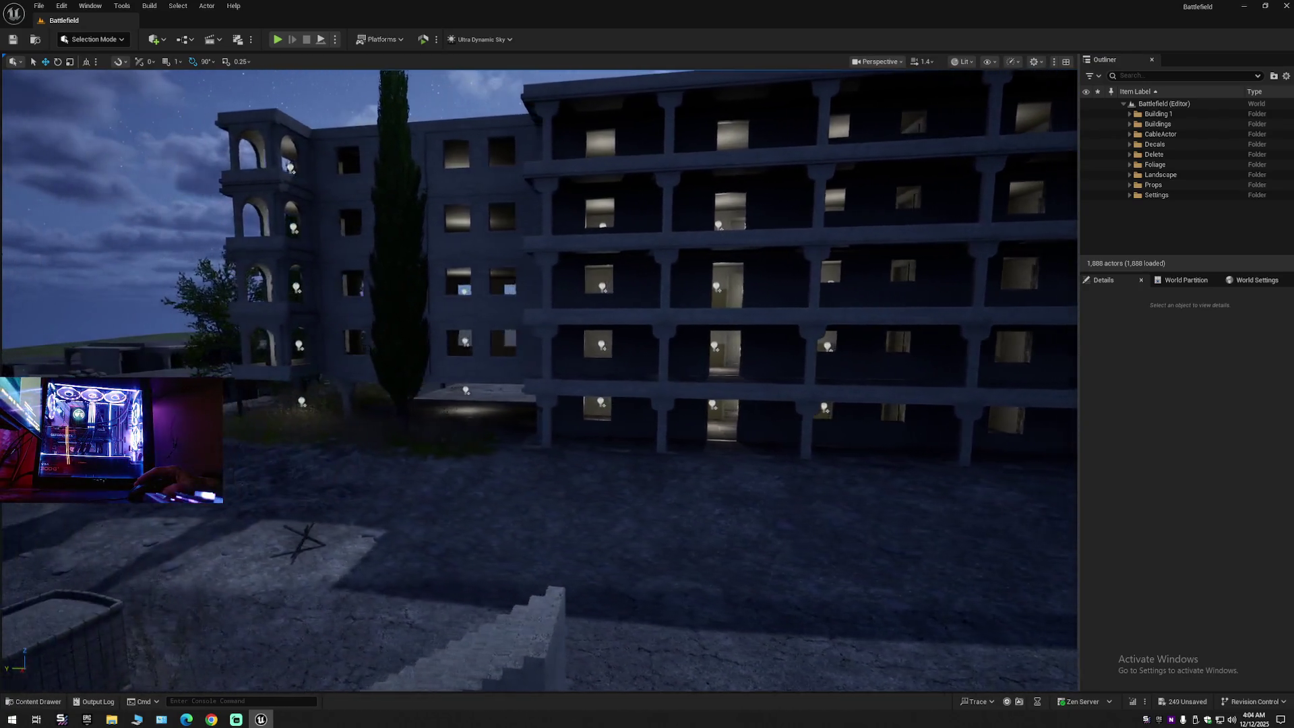
pyautogui.press('w')
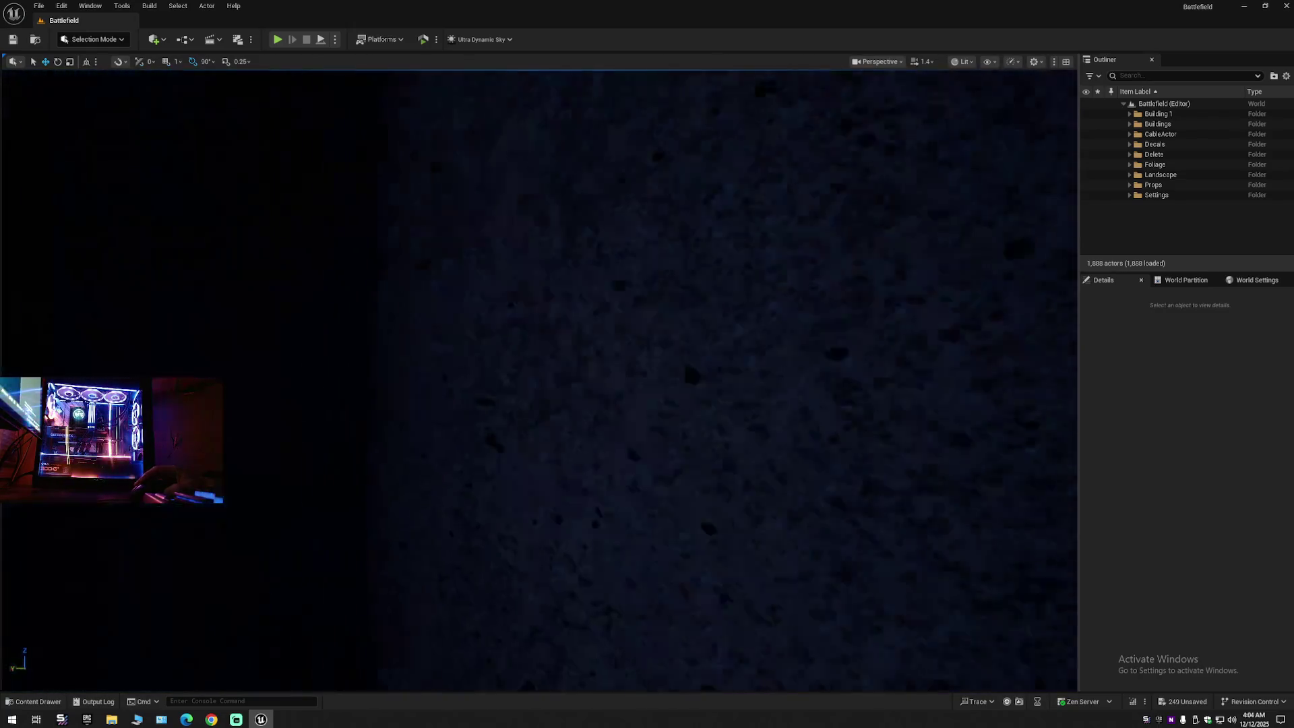
pyautogui.press('w')
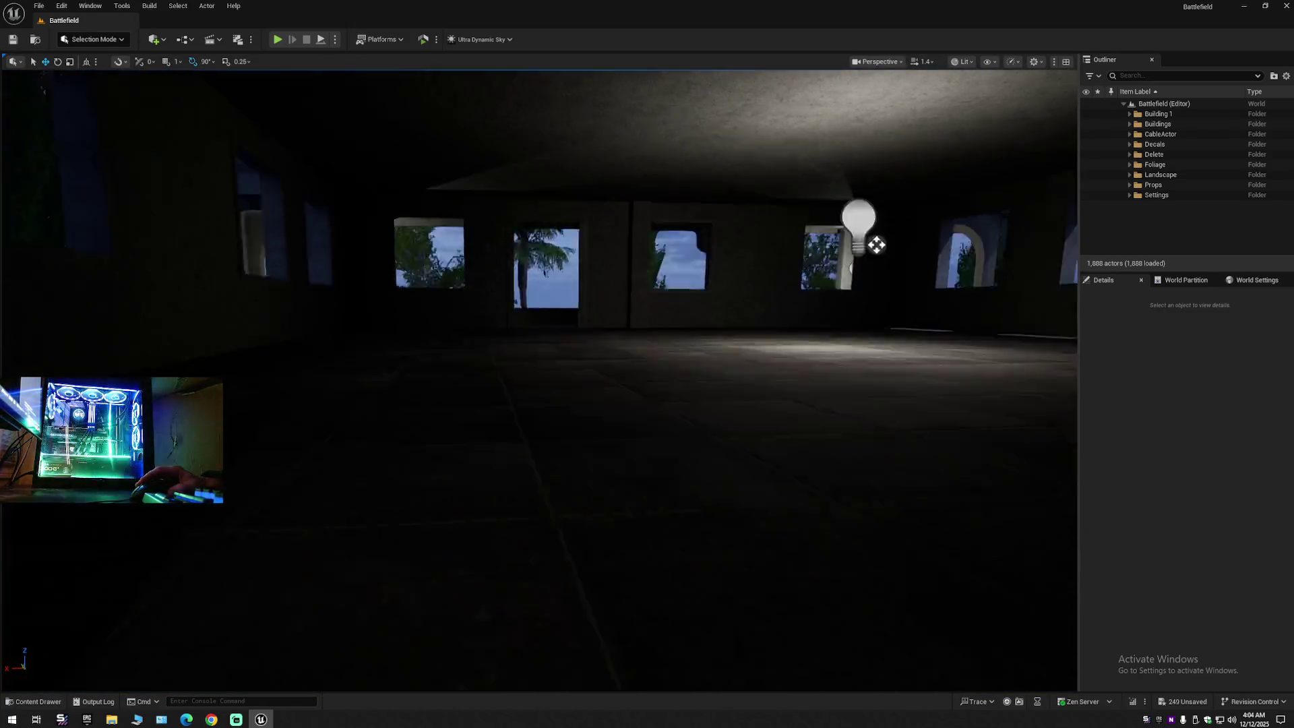
pyautogui.press('s')
pyautogui.scroll(-2, 539, 377)
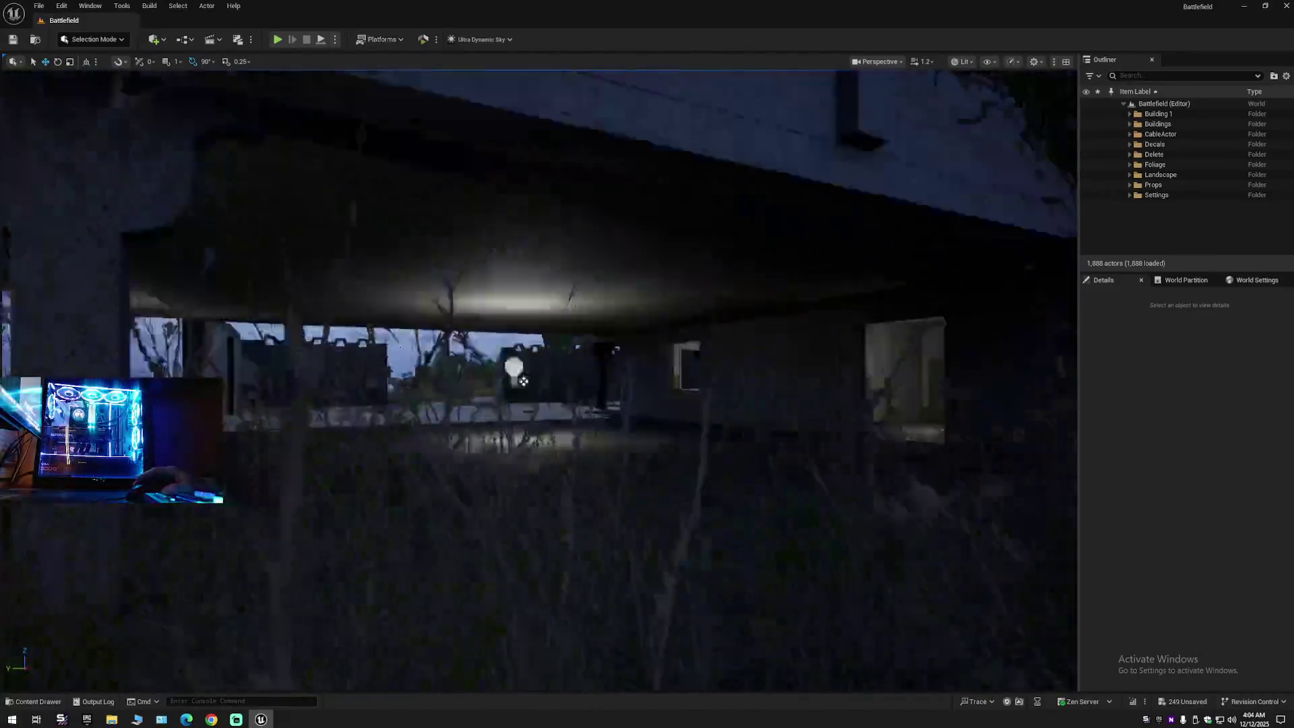
pyautogui.press('w')
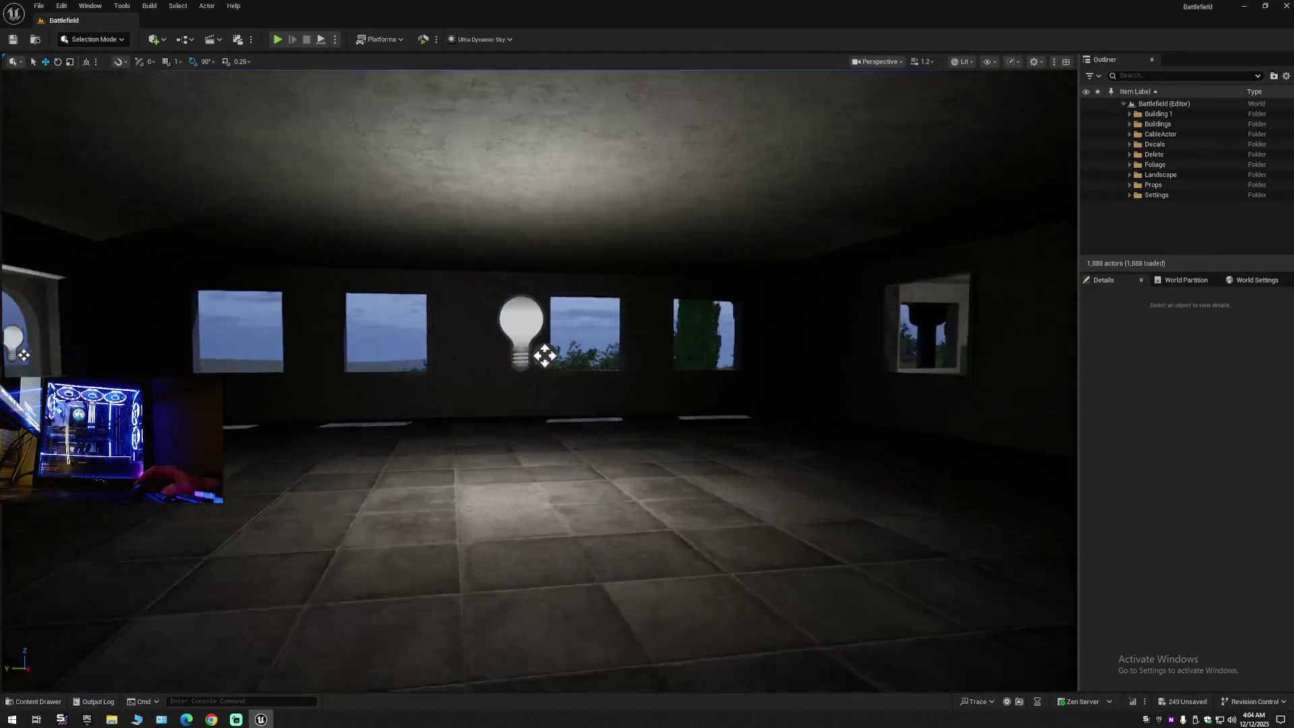
pyautogui.press('w')
pyautogui.click(482, 299)
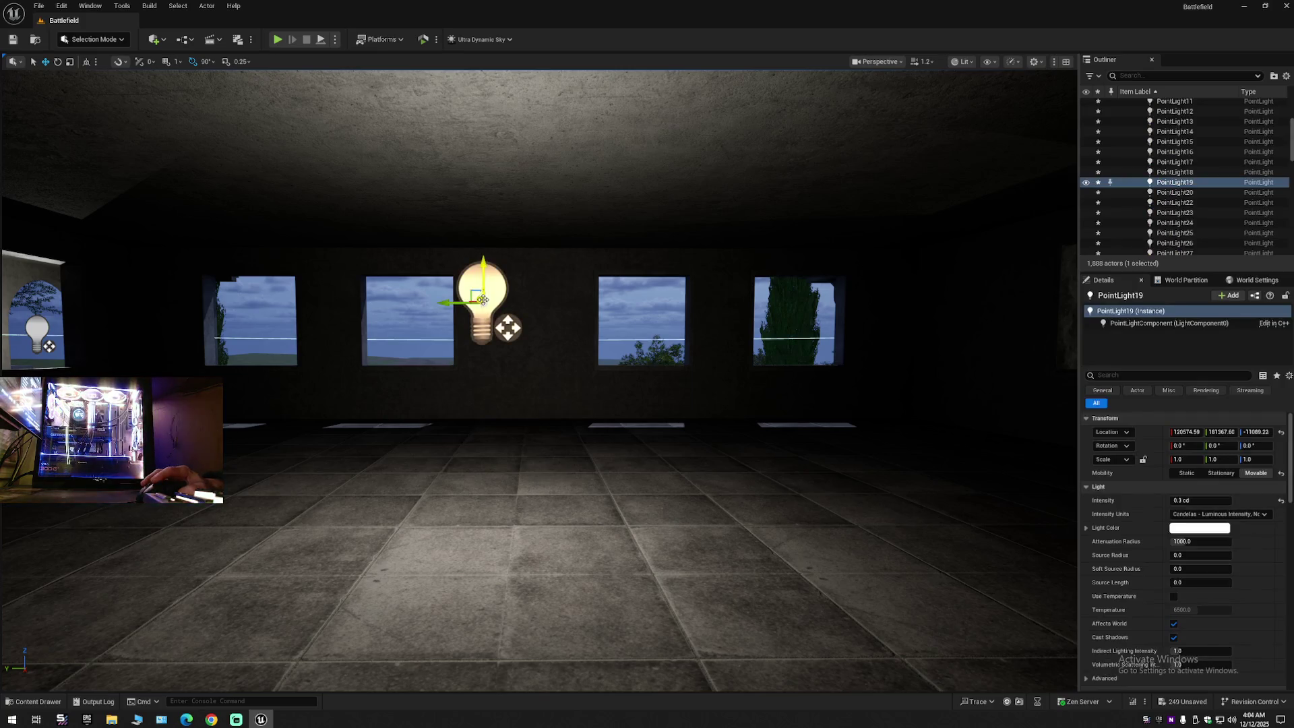
pyautogui.press('a')
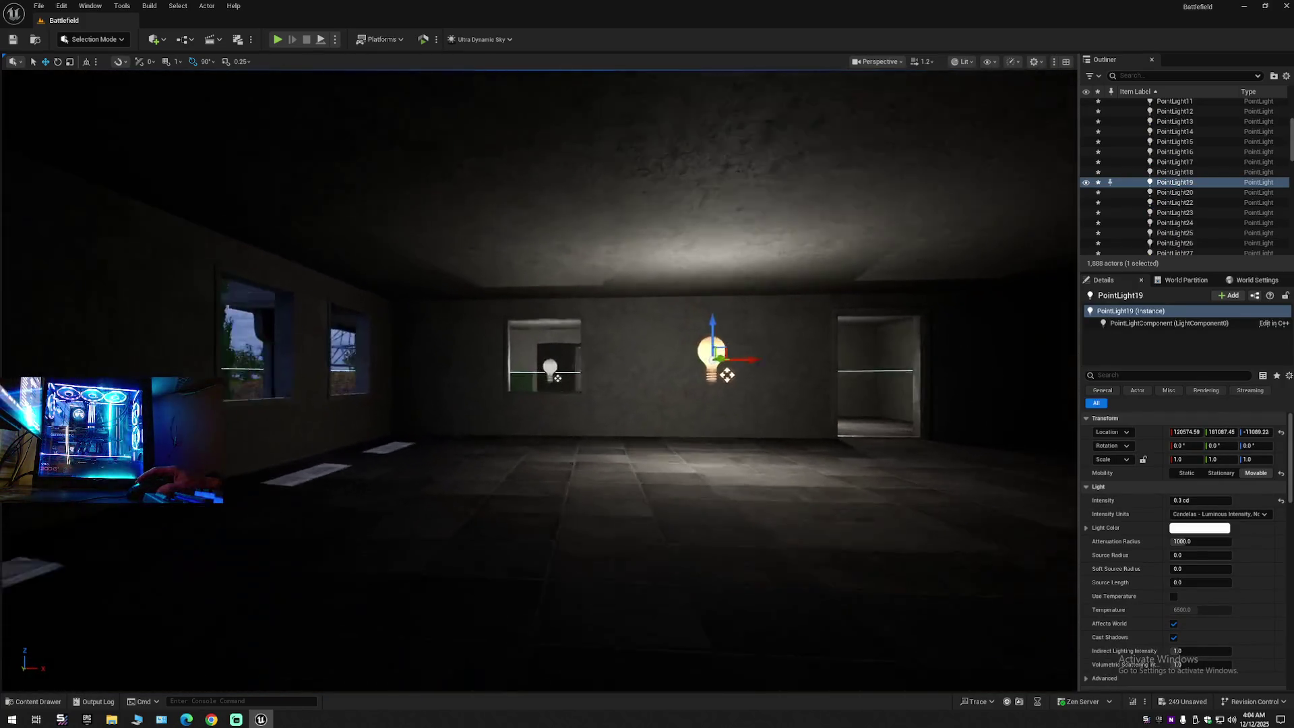
pyautogui.press('w')
pyautogui.moveTo(777, 339)
pyautogui.mouseDown()
pyautogui.moveTo(499, 340)
pyautogui.moveTo(539, 369)
pyautogui.moveTo(347, 328)
pyautogui.moveTo(657, 316)
pyautogui.moveTo(827, 345)
pyautogui.moveTo(650, 339)
pyautogui.moveTo(755, 337)
pyautogui.mouseUp()
# Step: Drag point light copies into the neighbouring window rooms, reaching 1,891 actors
pyautogui.keyDown('ctrl'); pyautogui.click(253, 233); pyautogui.keyUp('ctrl')
pyautogui.moveTo(253, 232)
pyautogui.mouseDown()
pyautogui.moveTo(317, 236)
pyautogui.moveTo(303, 236)
pyautogui.mouseUp()
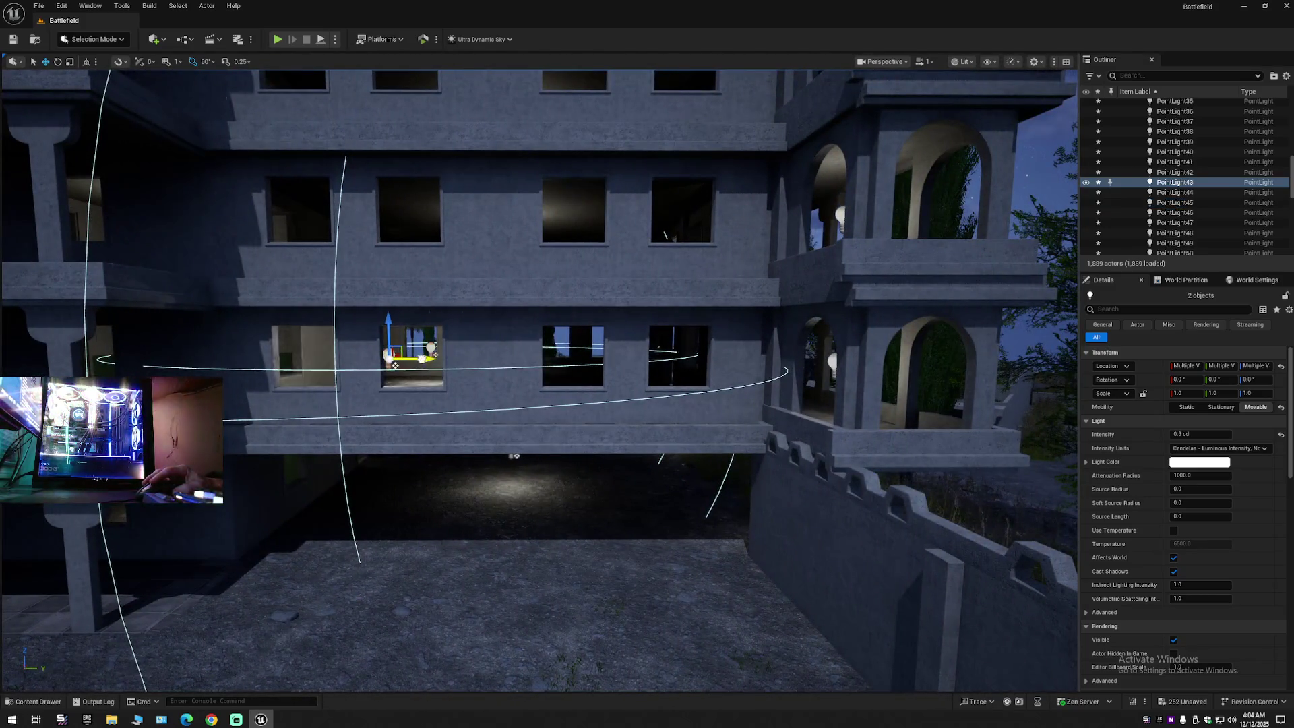
pyautogui.moveTo(647, 362)
pyautogui.mouseDown()
pyautogui.moveTo(674, 364)
pyautogui.moveTo(620, 360)
pyautogui.moveTo(647, 361)
pyautogui.mouseUp()
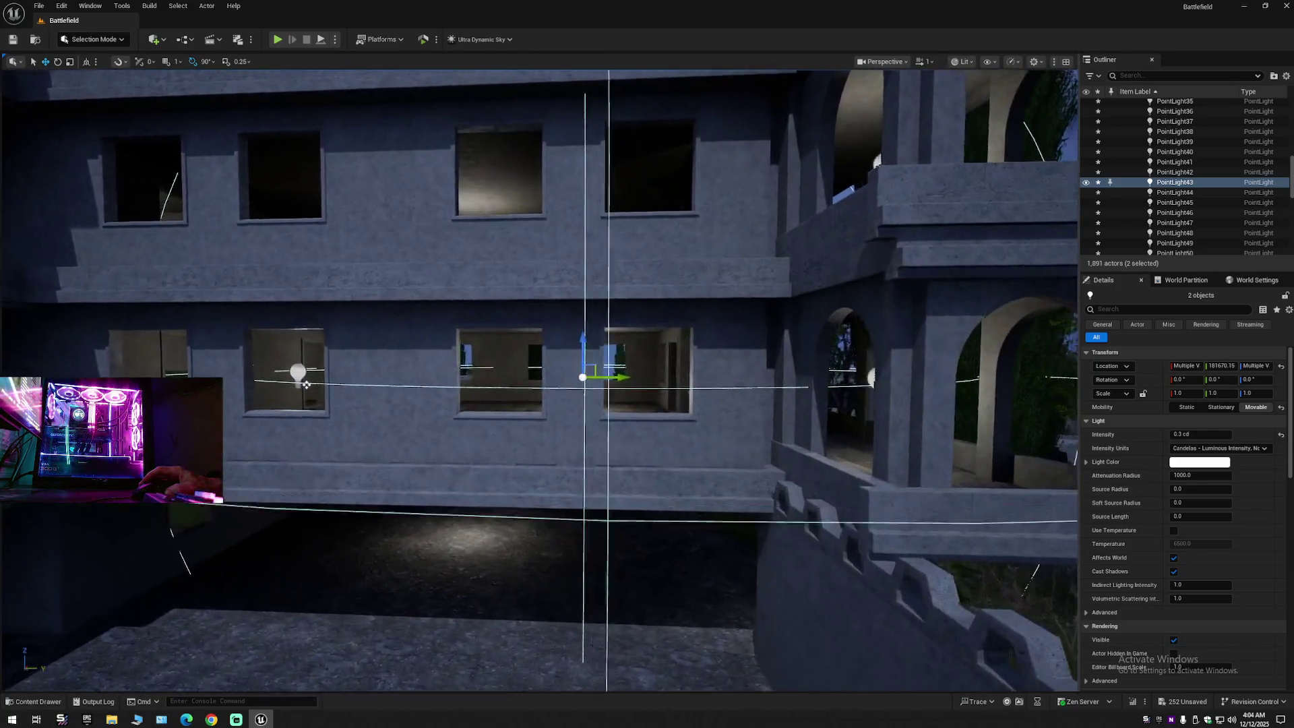
pyautogui.moveTo(560, 388)
pyautogui.mouseDown()
pyautogui.moveTo(558, 405)
pyautogui.moveTo(558, 387)
pyautogui.mouseUp()
pyautogui.moveTo(357, 682)
pyautogui.mouseDown()
pyautogui.moveTo(615, 372)
pyautogui.moveTo(636, 376)
pyautogui.mouseUp()
# Step: Delete point lights PointLight30, PointLight41 and PointLight52 one at a time
pyautogui.click(489, 382)
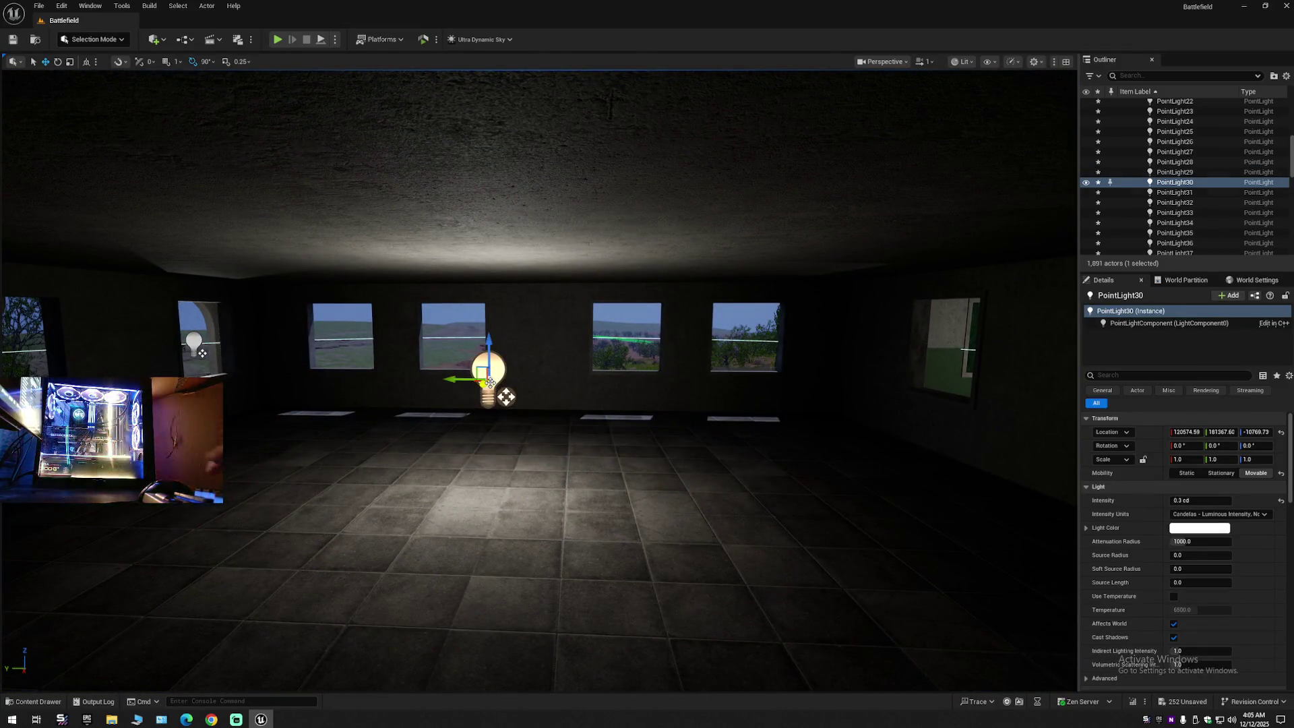
pyautogui.press('Delete')
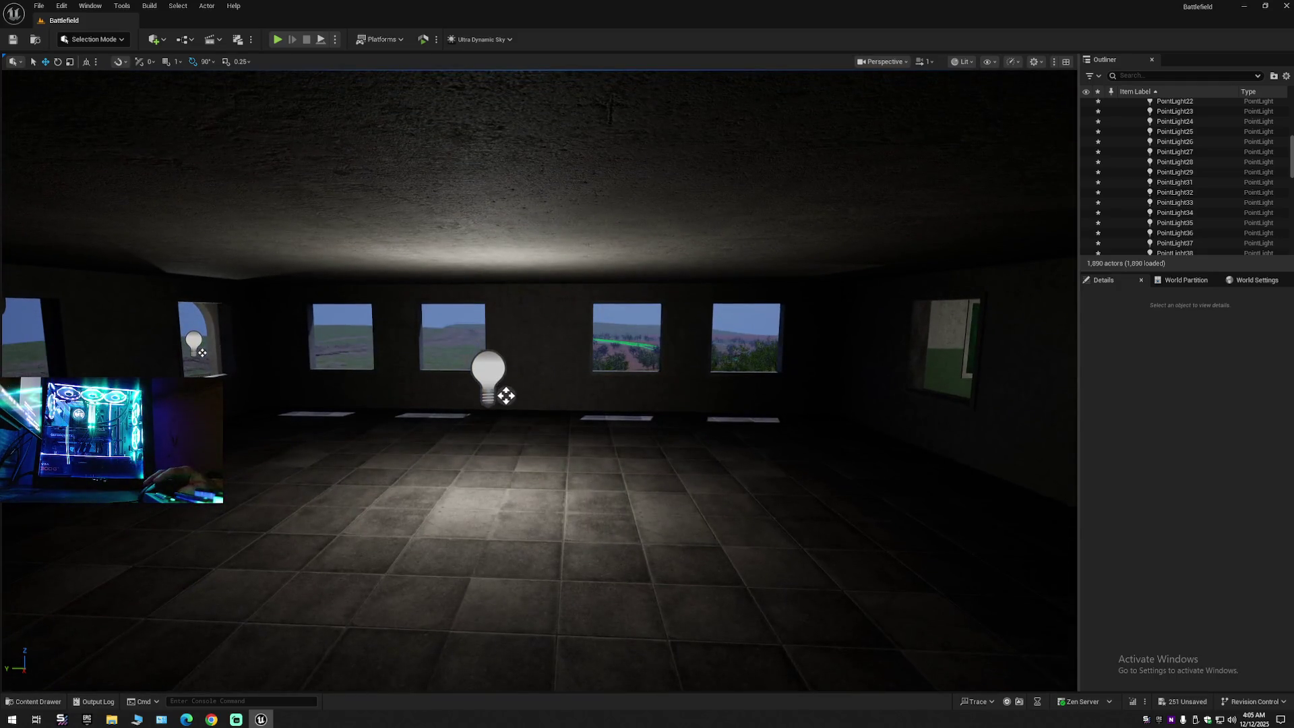
pyautogui.click(507, 395)
pyautogui.press('Delete')
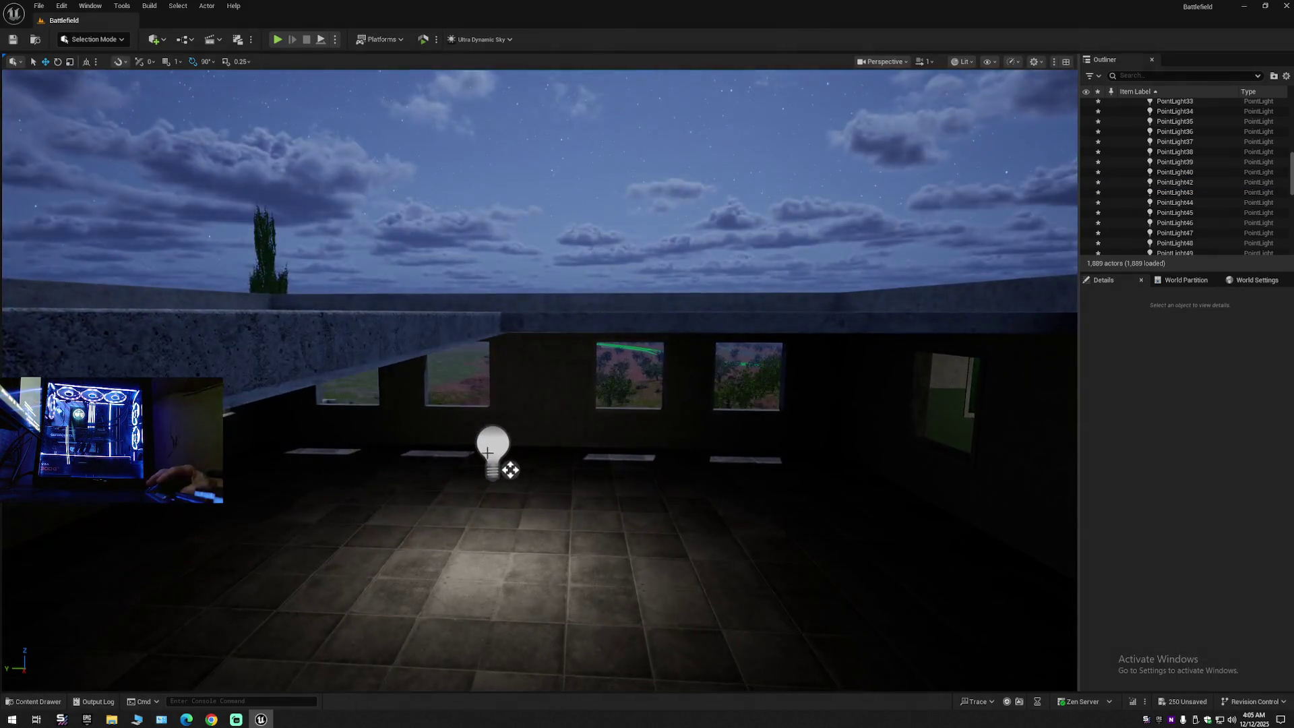
pyautogui.click(510, 470)
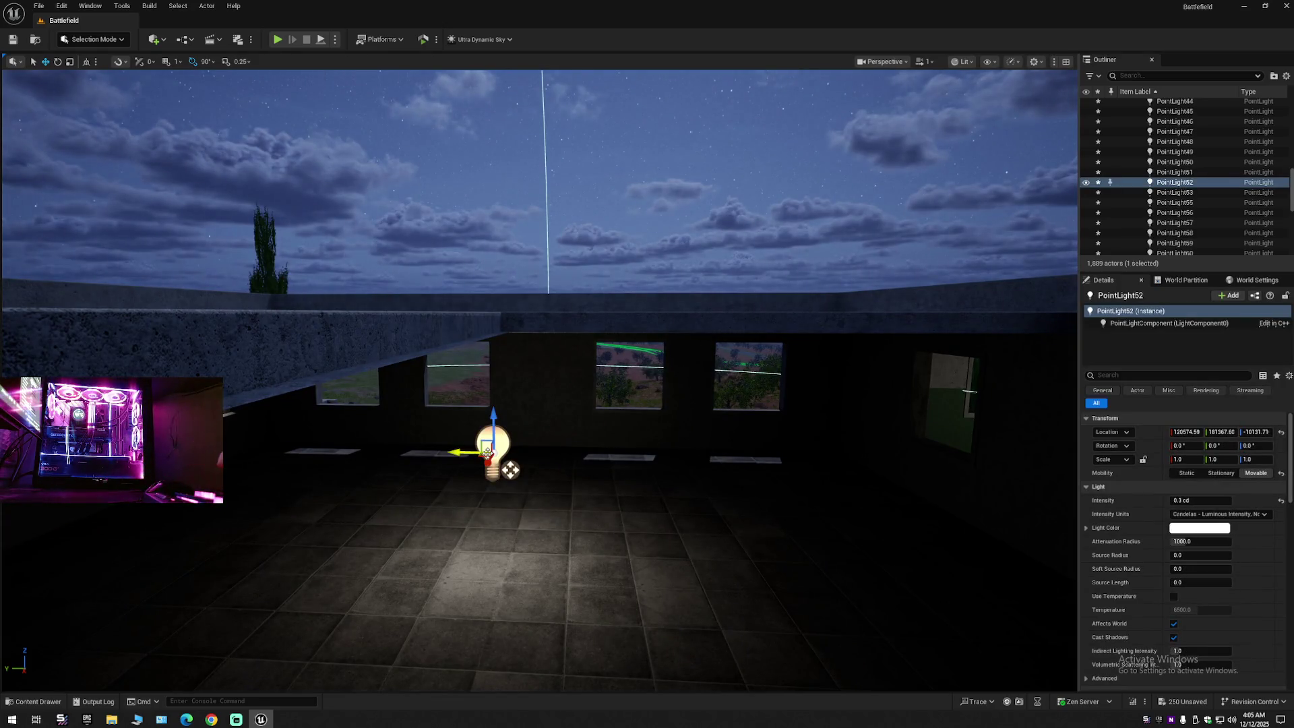
pyautogui.press('Delete')
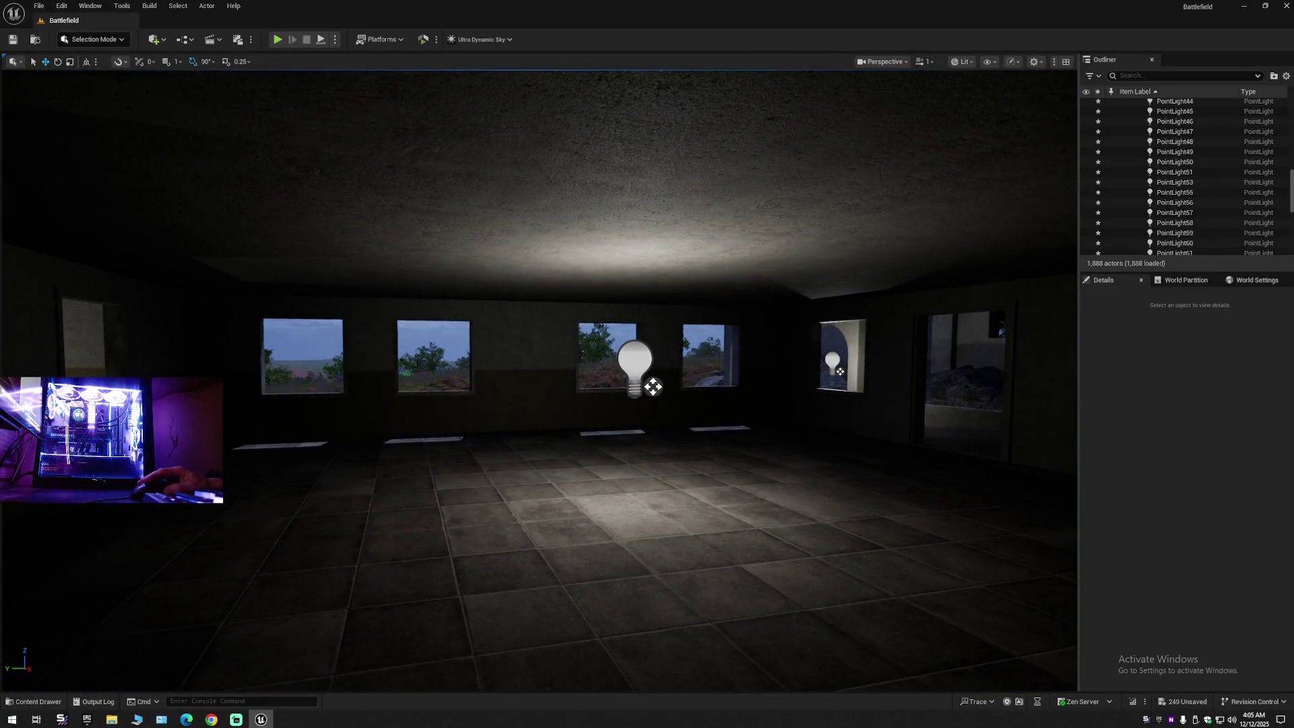
# Step: Delete PointLight20, PointLight31, and then PointLight42 with PointLight53 together
pyautogui.click(630, 367)
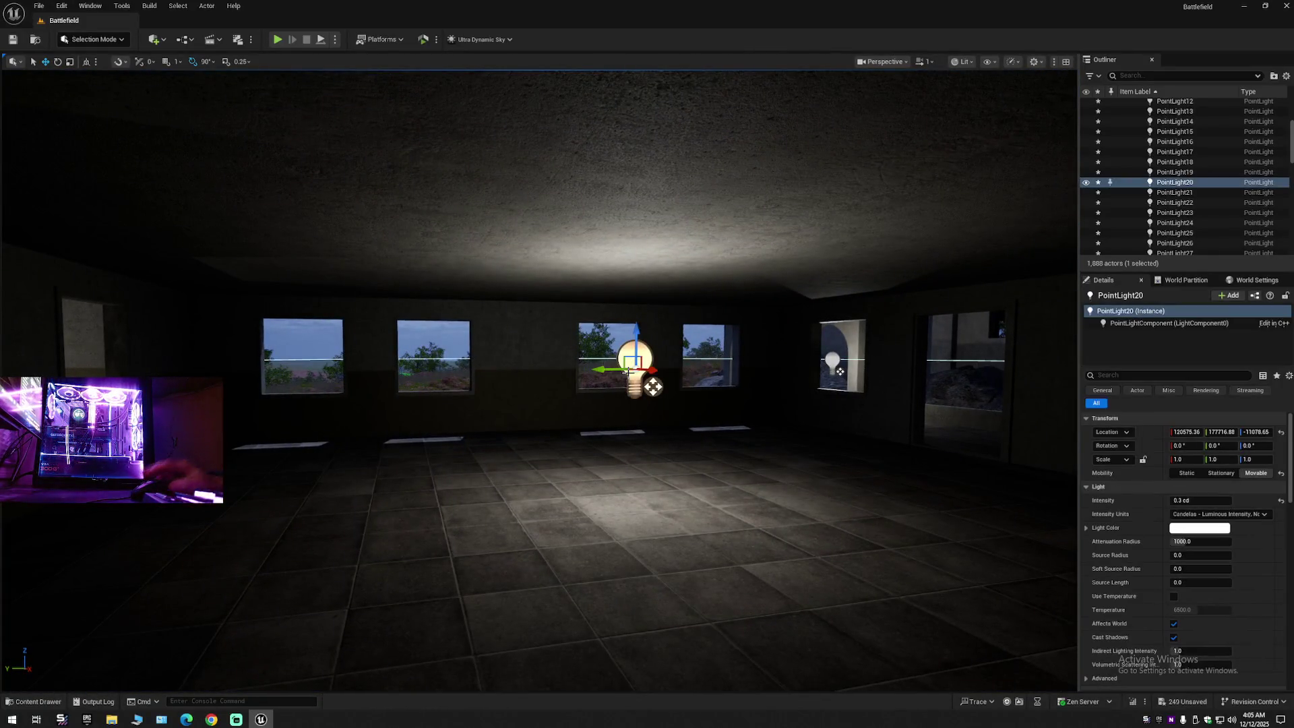
pyautogui.press('Delete')
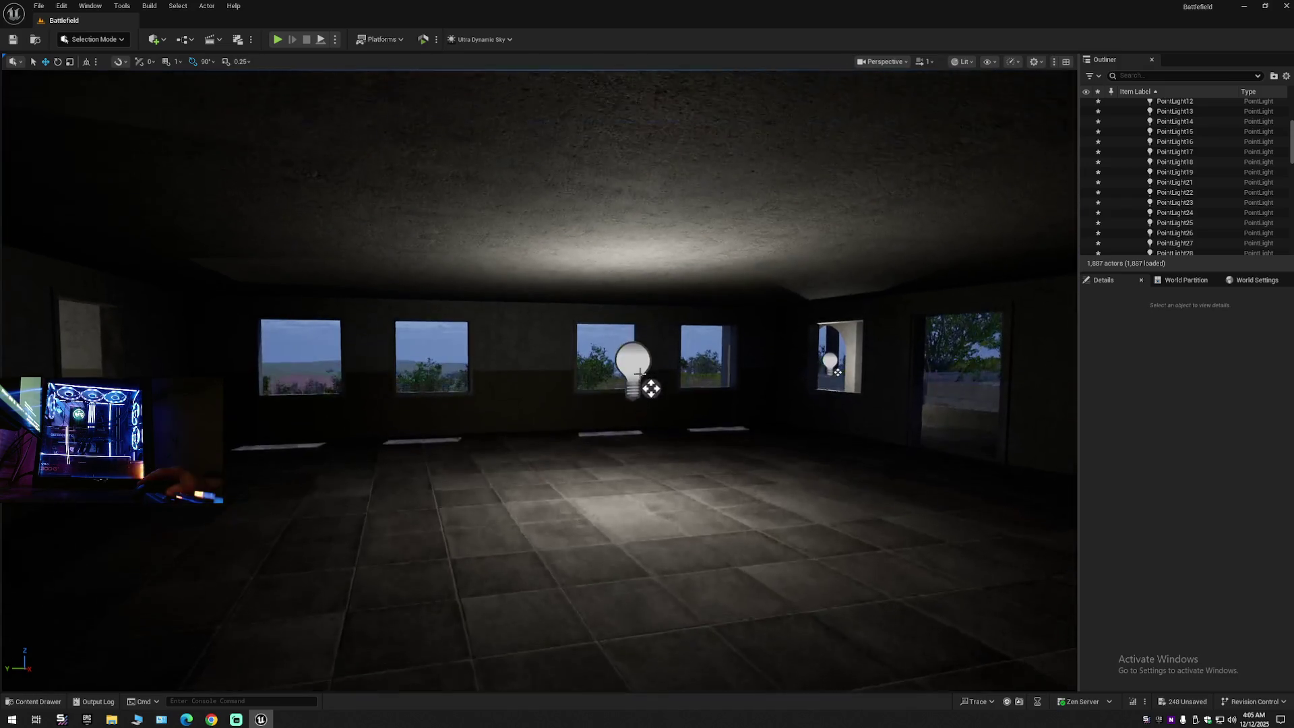
pyautogui.click(641, 371)
pyautogui.press('Delete')
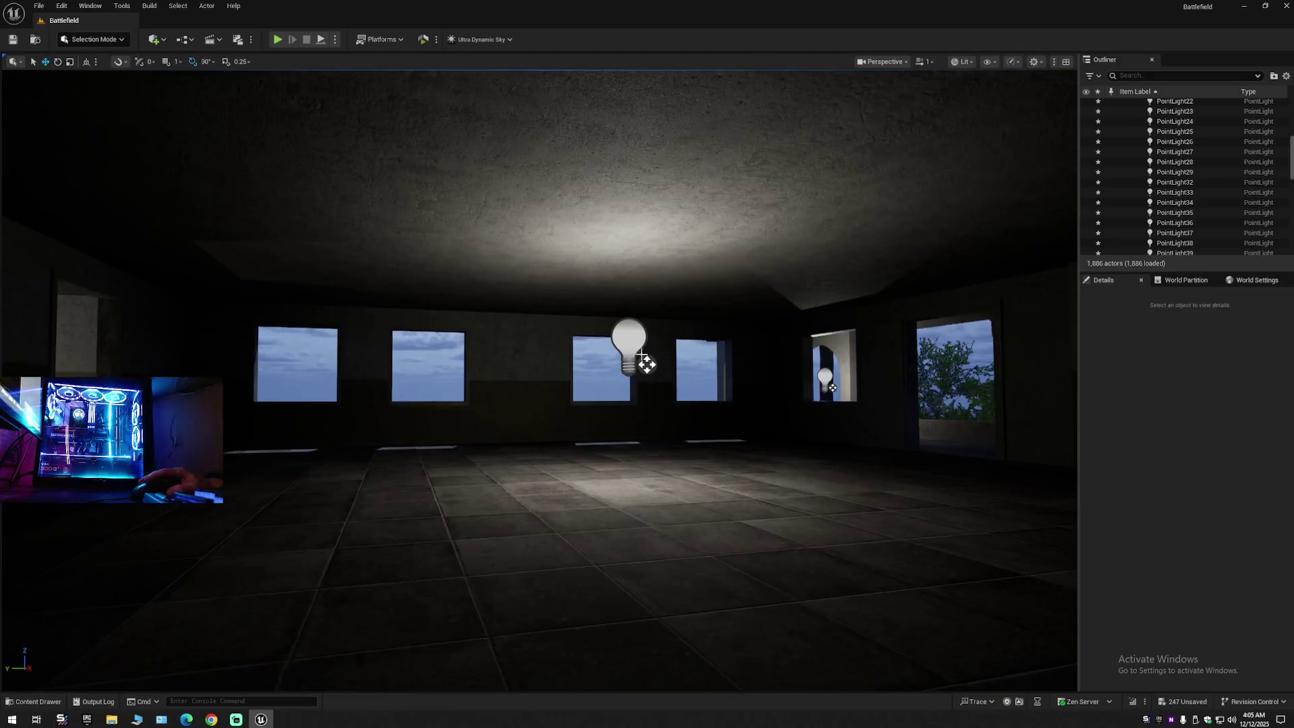
pyautogui.click(657, 377)
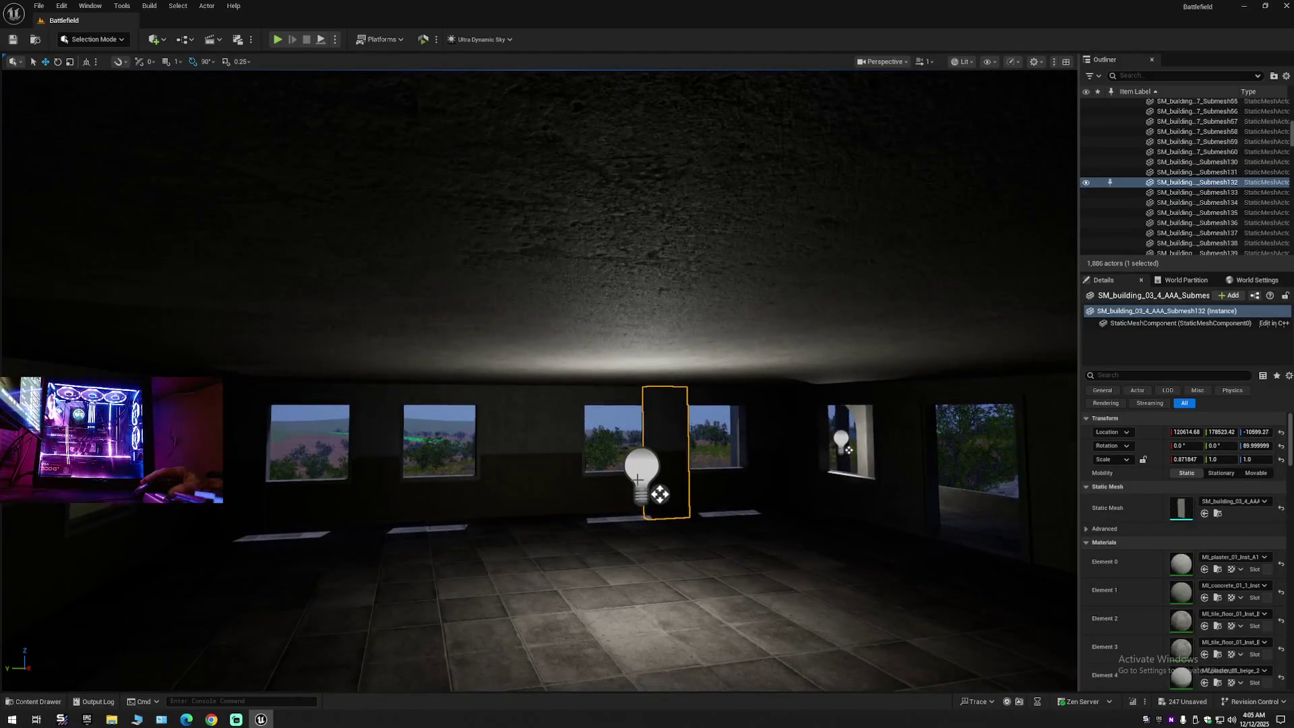
pyautogui.click(642, 489)
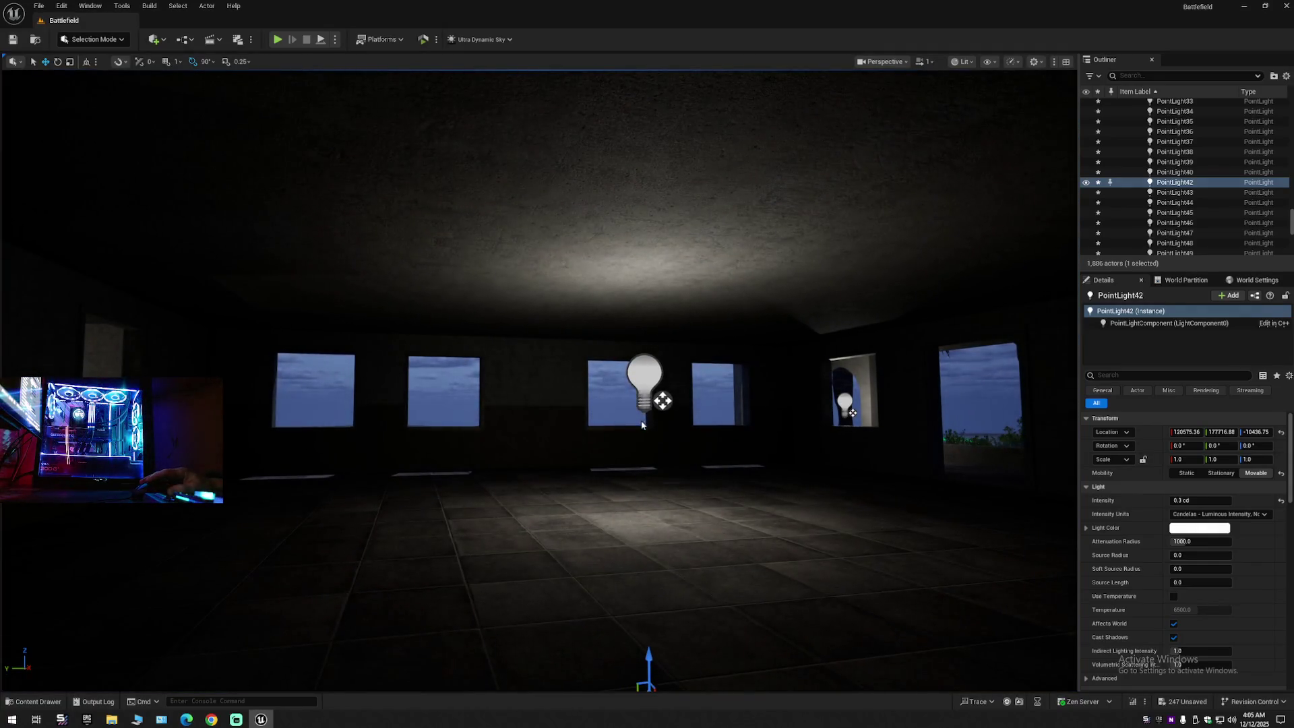
pyautogui.keyDown('ctrl'); pyautogui.click(642, 424); pyautogui.keyUp('ctrl')
pyautogui.press('Delete')
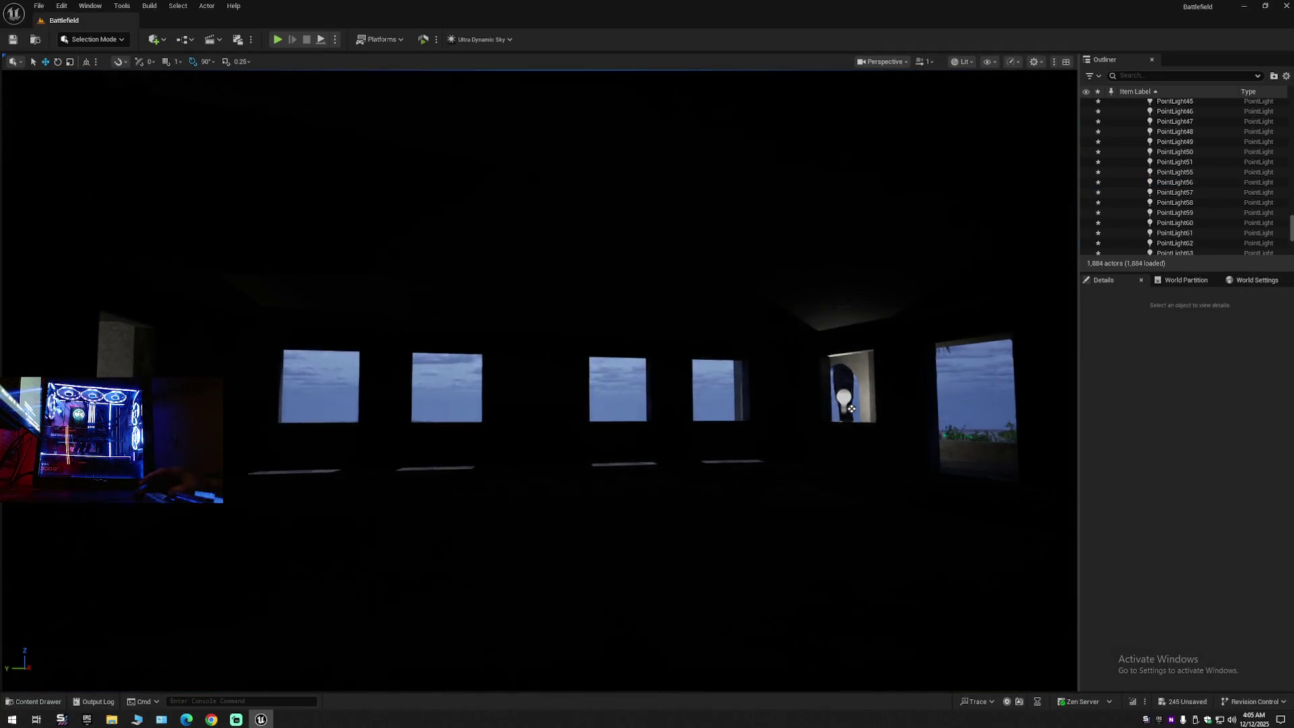
pyautogui.scroll(2, 539, 378)
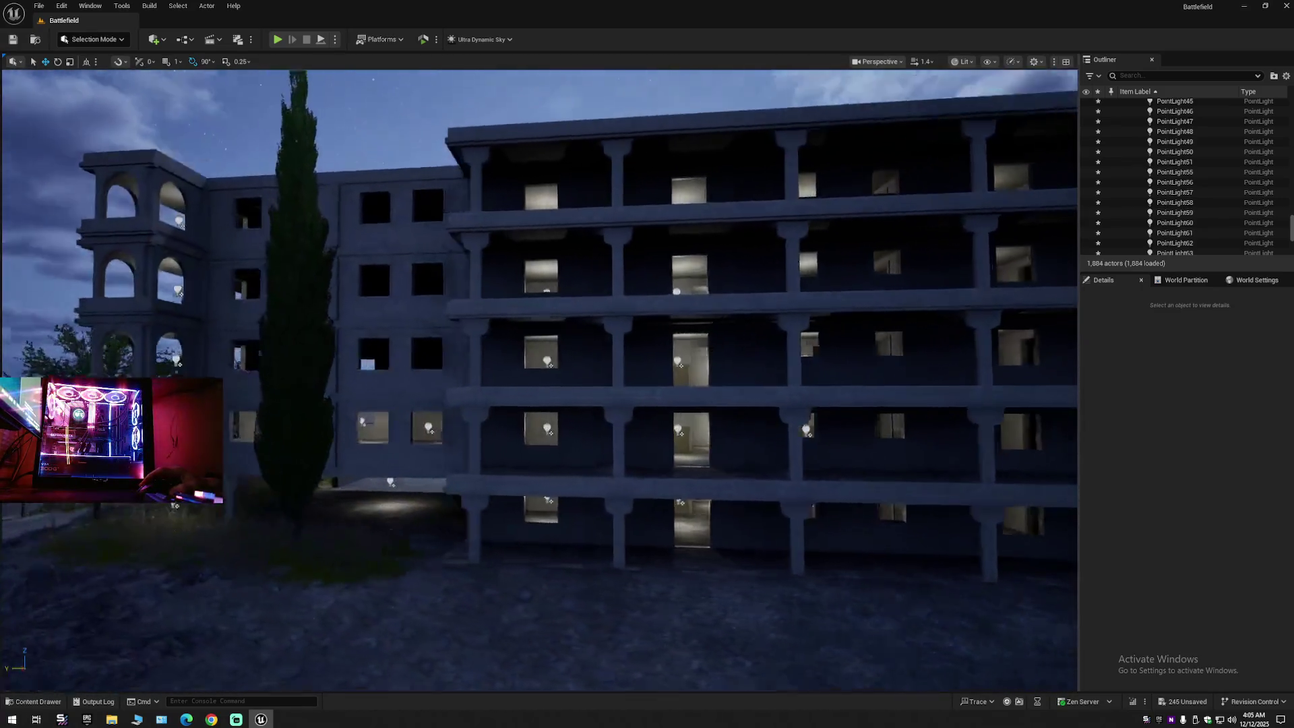
# Step: Select PointLight43 and PointLight32, then fly through the window into the room
pyautogui.press('w')
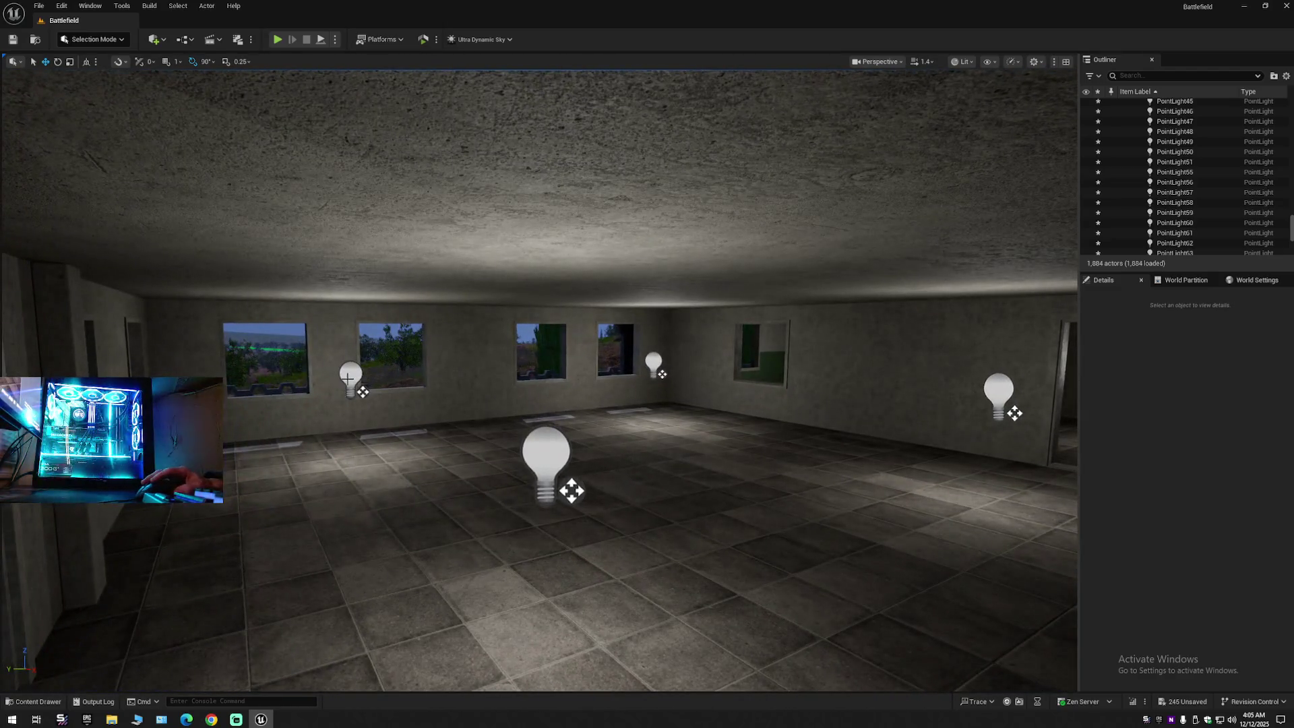
pyautogui.click(349, 376)
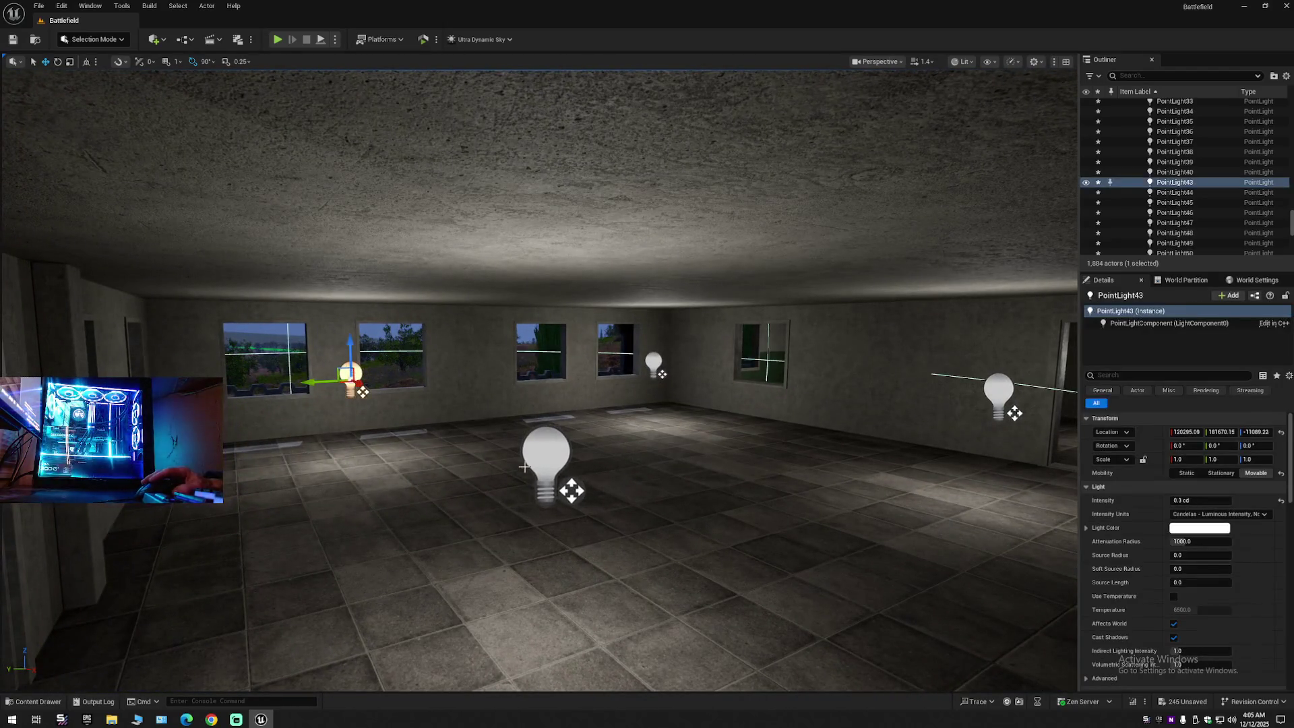
pyautogui.keyDown('ctrl'); pyautogui.click(553, 465); pyautogui.keyUp('ctrl')
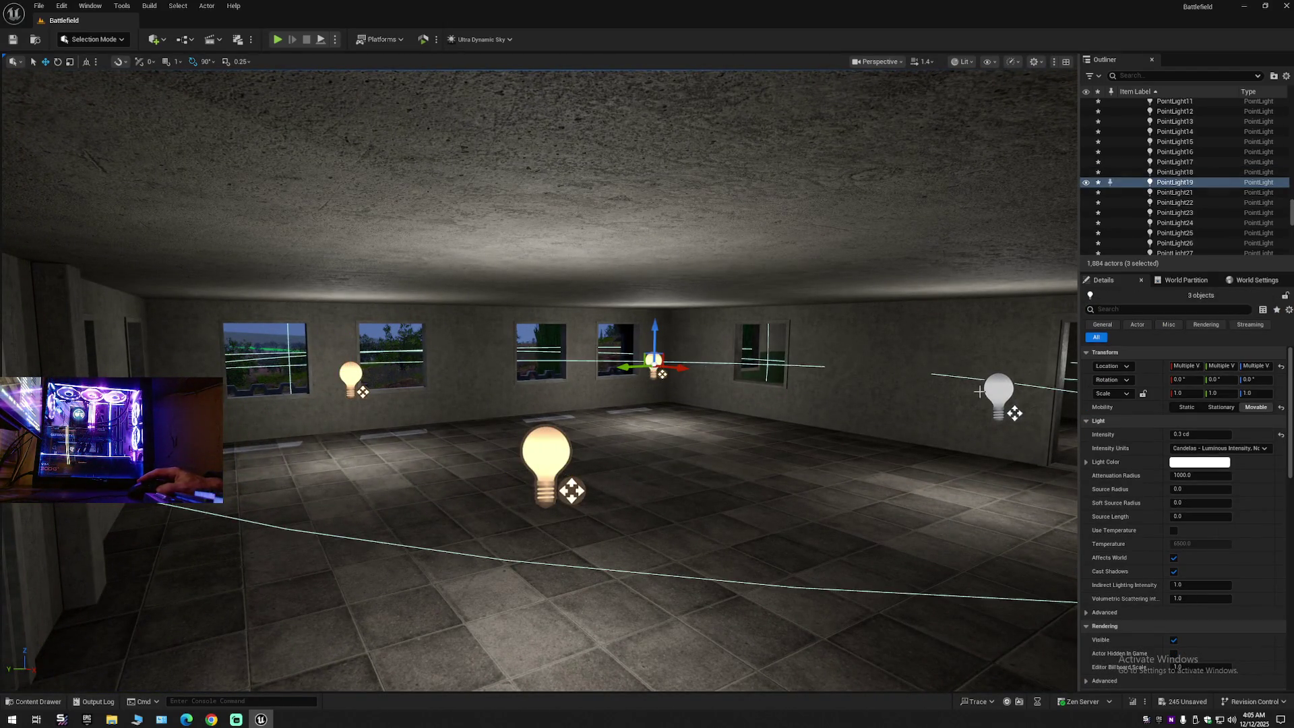
pyautogui.press('s')
pyautogui.scroll(2, 757, 494)
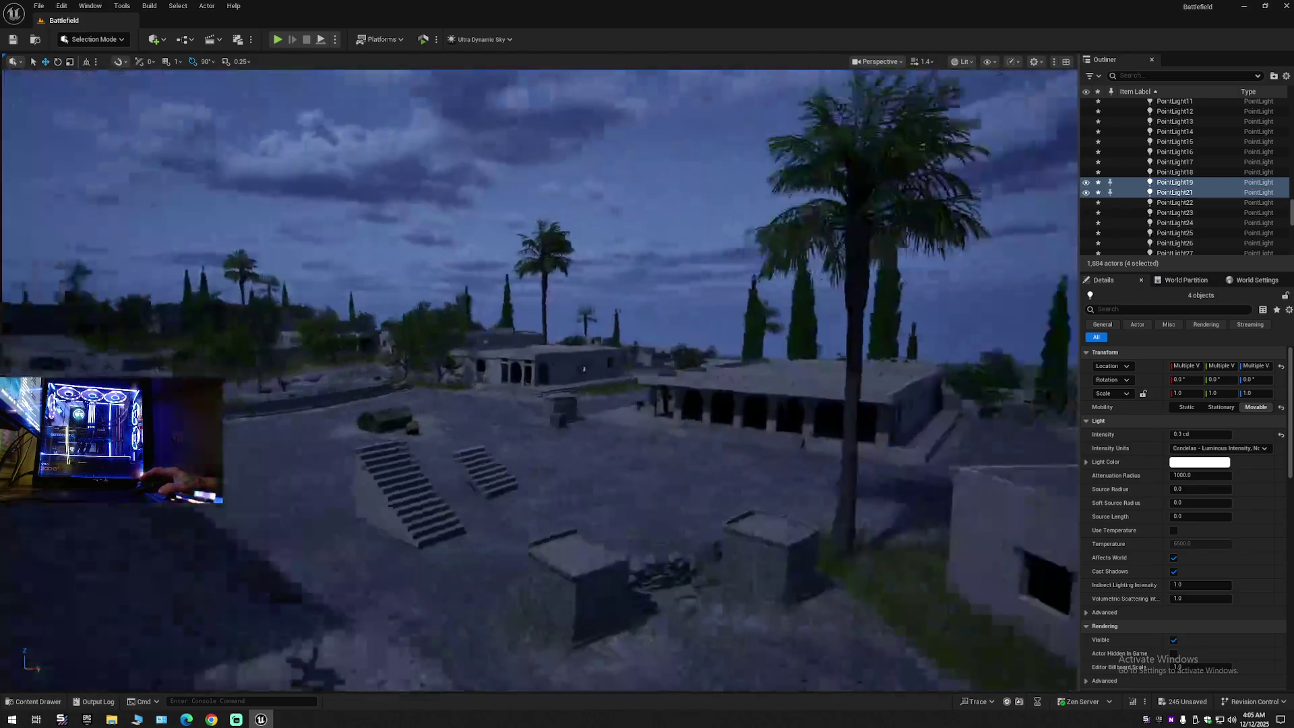
pyautogui.press('w')
pyautogui.scroll(-1, 539, 377)
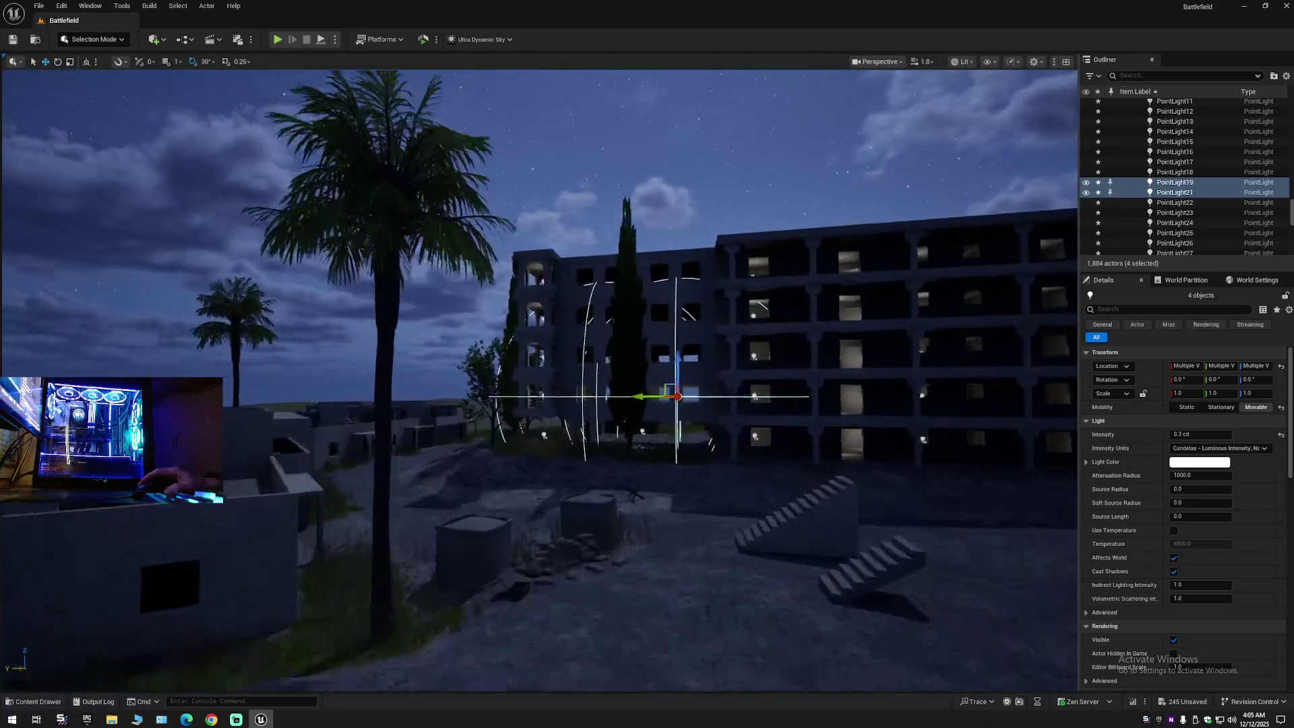
pyautogui.press('a')
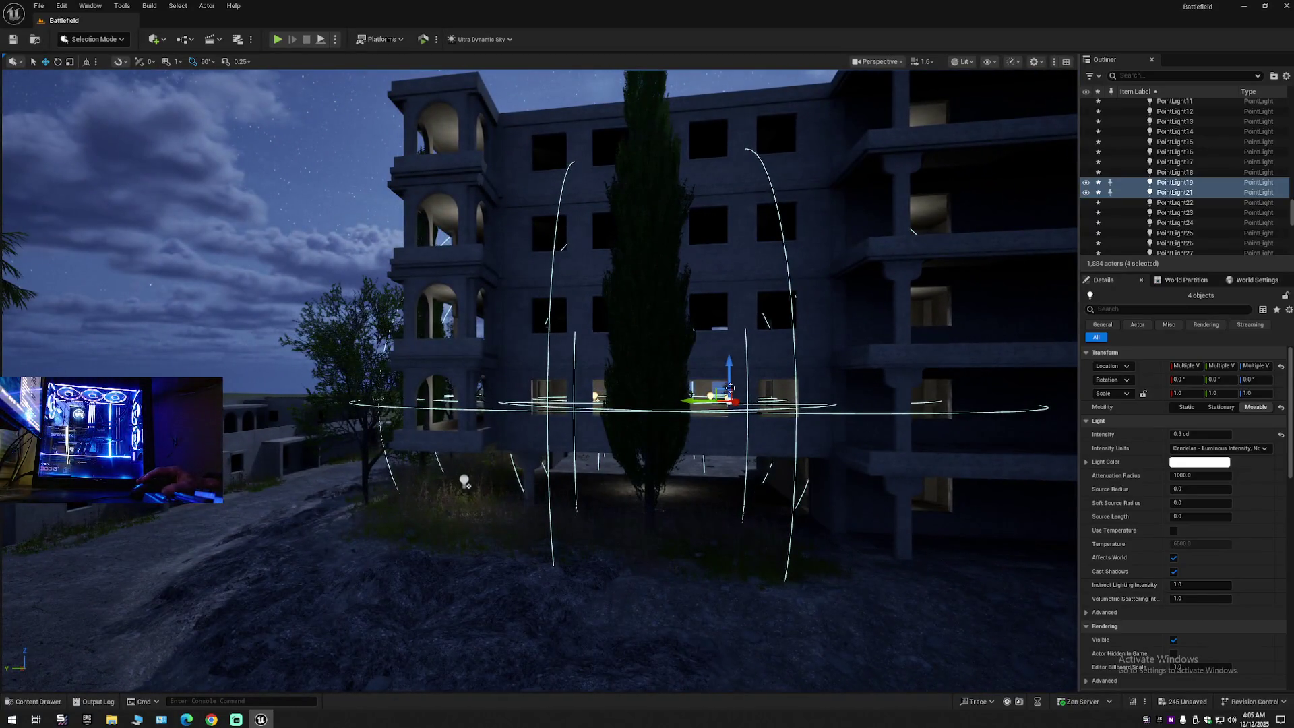
pyautogui.press('w')
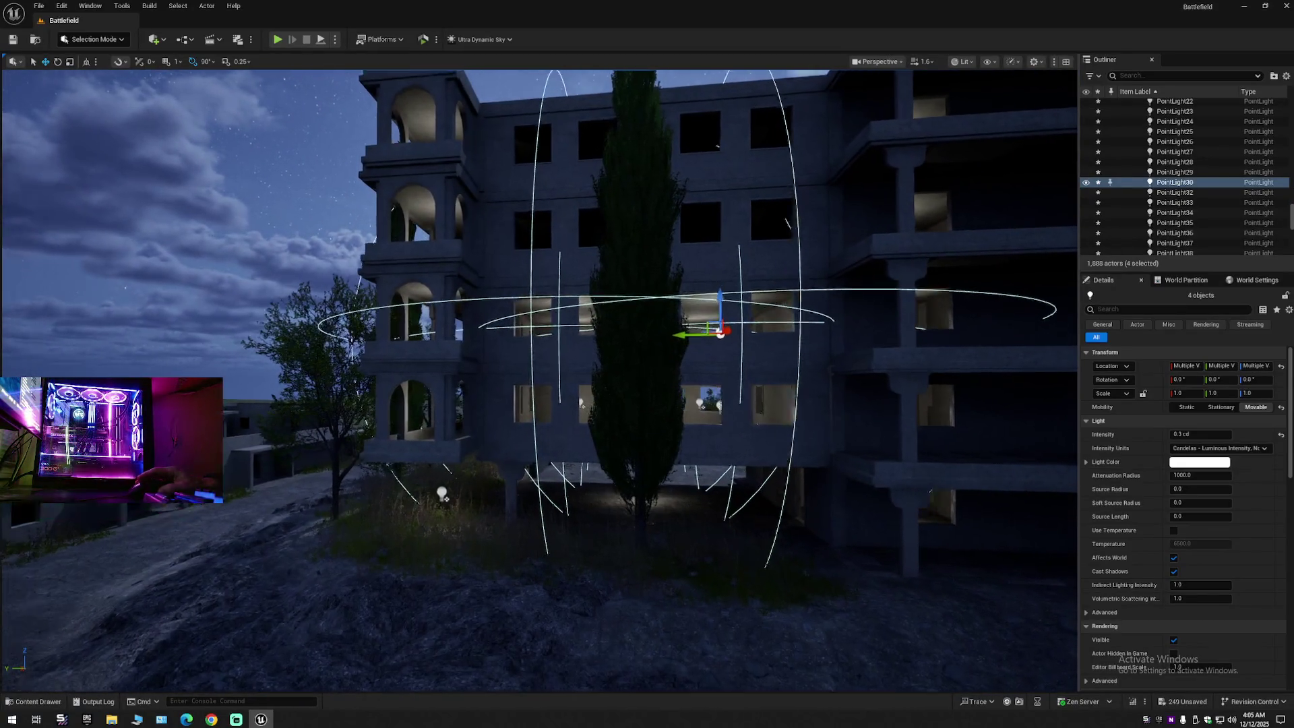
pyautogui.scroll(-3, 539, 377)
pyautogui.press('w')
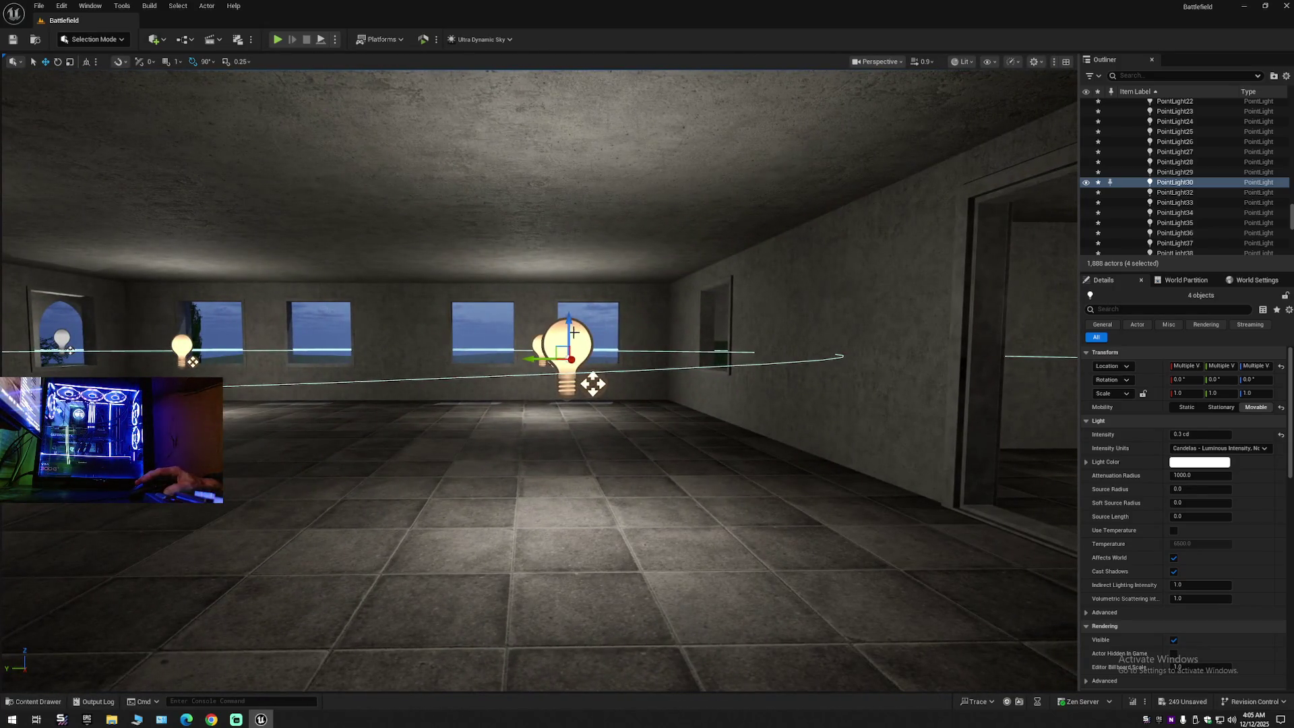
# Step: Check the rooms along the facade, then undo back to the four duplicated lights
pyautogui.moveTo(618, 383); pyautogui.dragTo(842, 385)
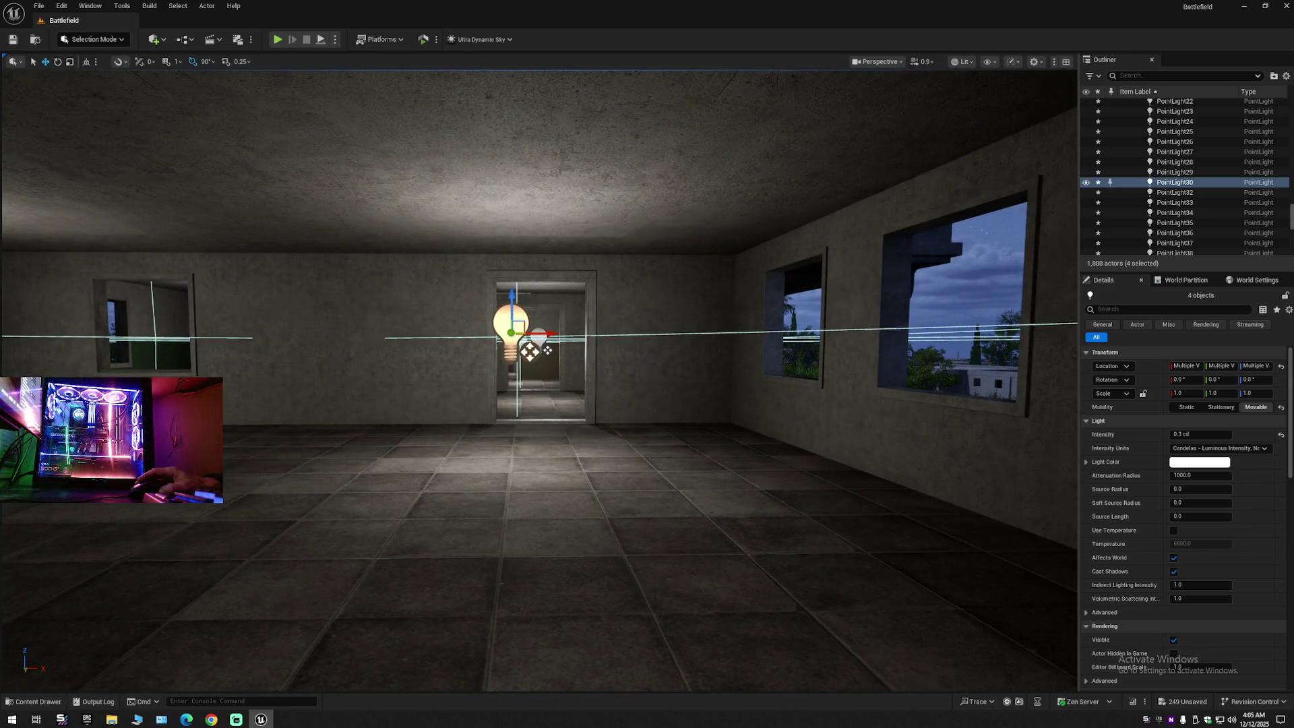
pyautogui.press('s')
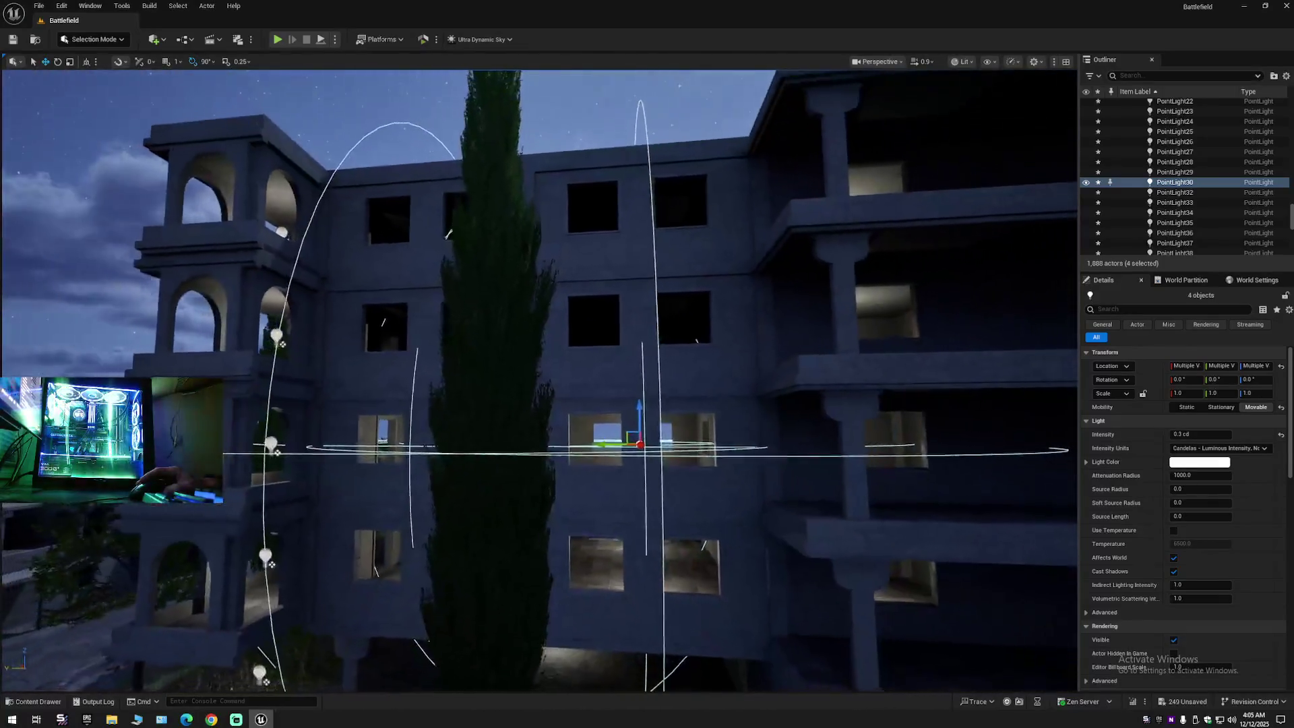
pyautogui.press('d')
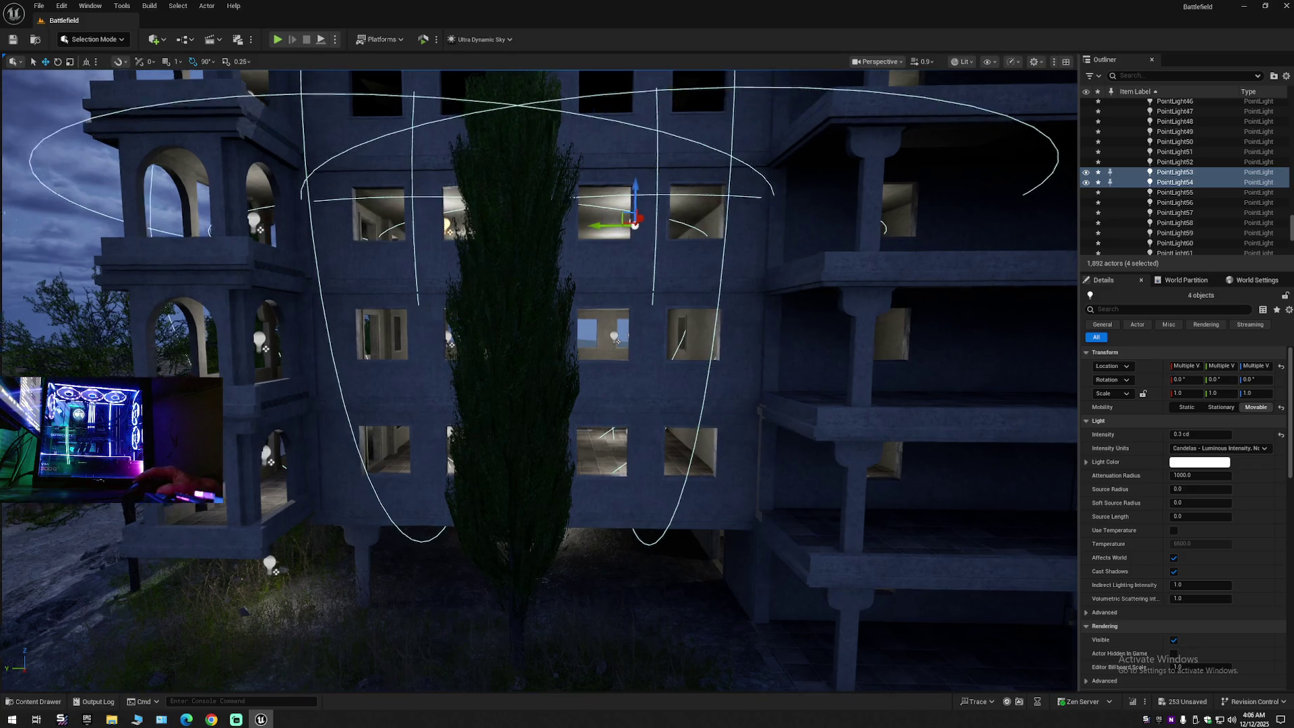
pyautogui.press('w')
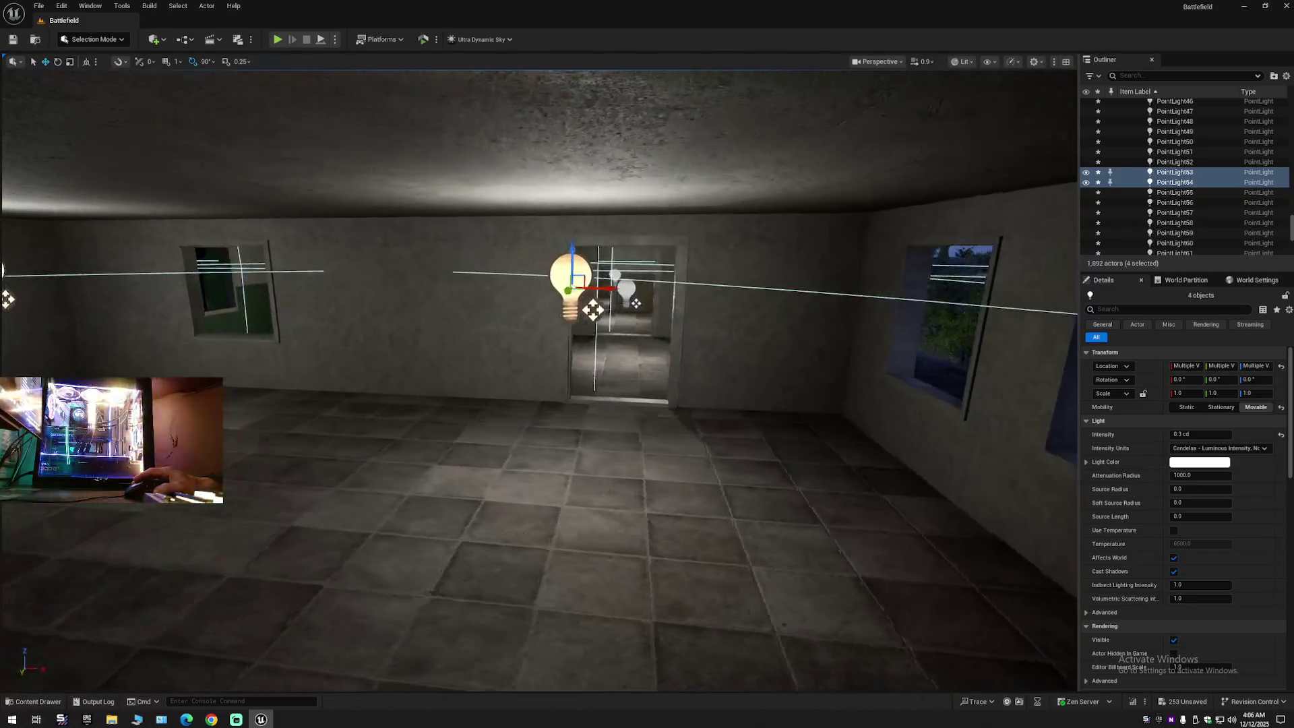
pyautogui.press('s')
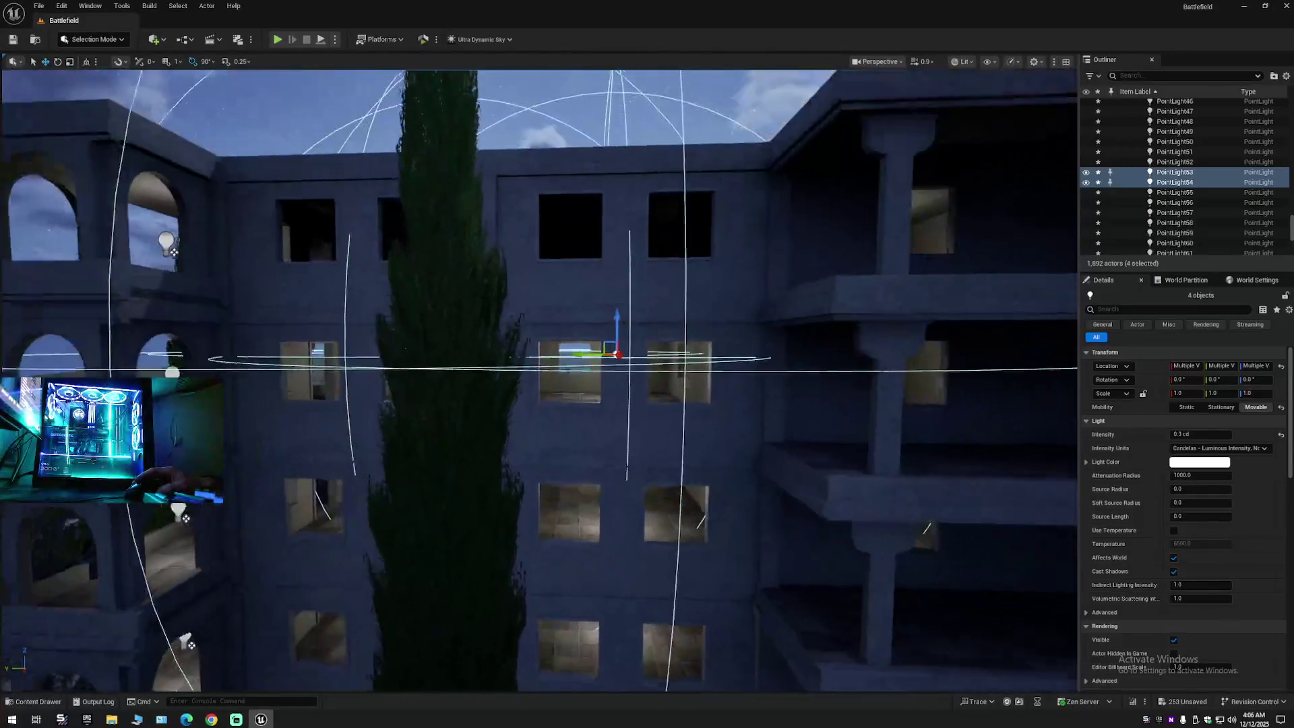
pyautogui.press('s')
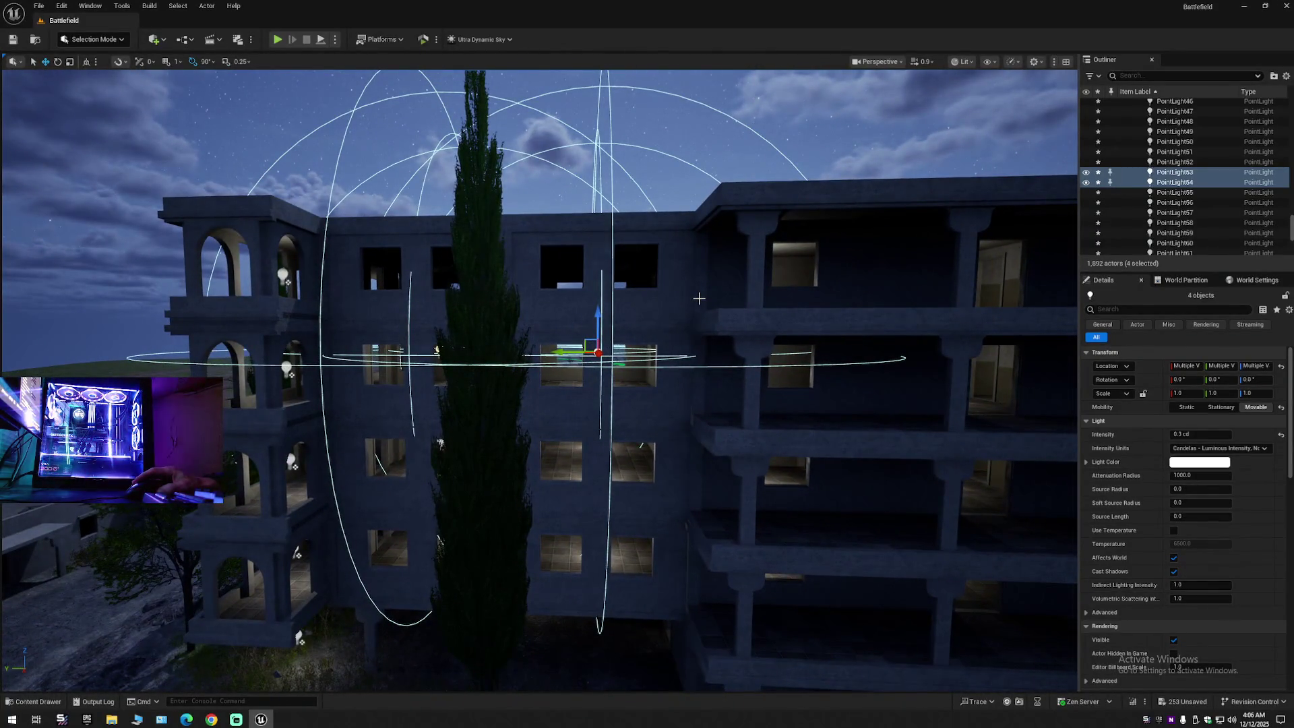
pyautogui.hotkey('ctrl', 'z')
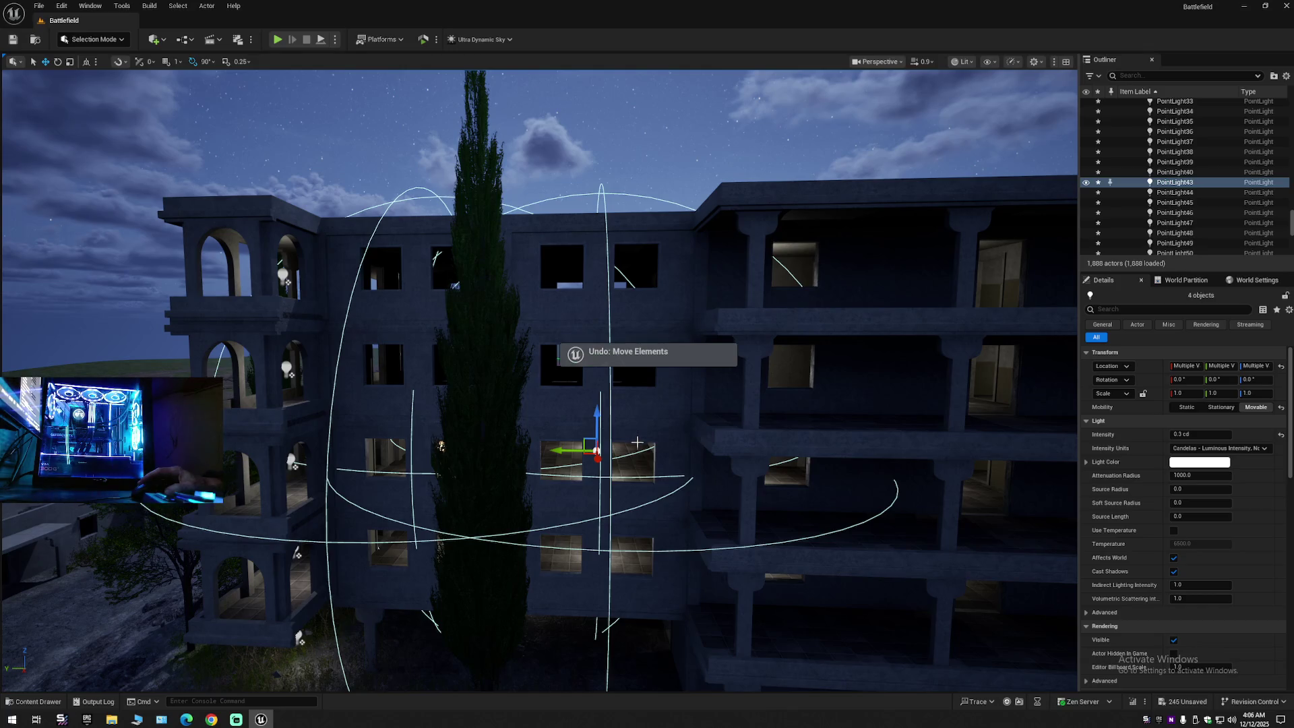
pyautogui.hotkey('ctrl', 'z')
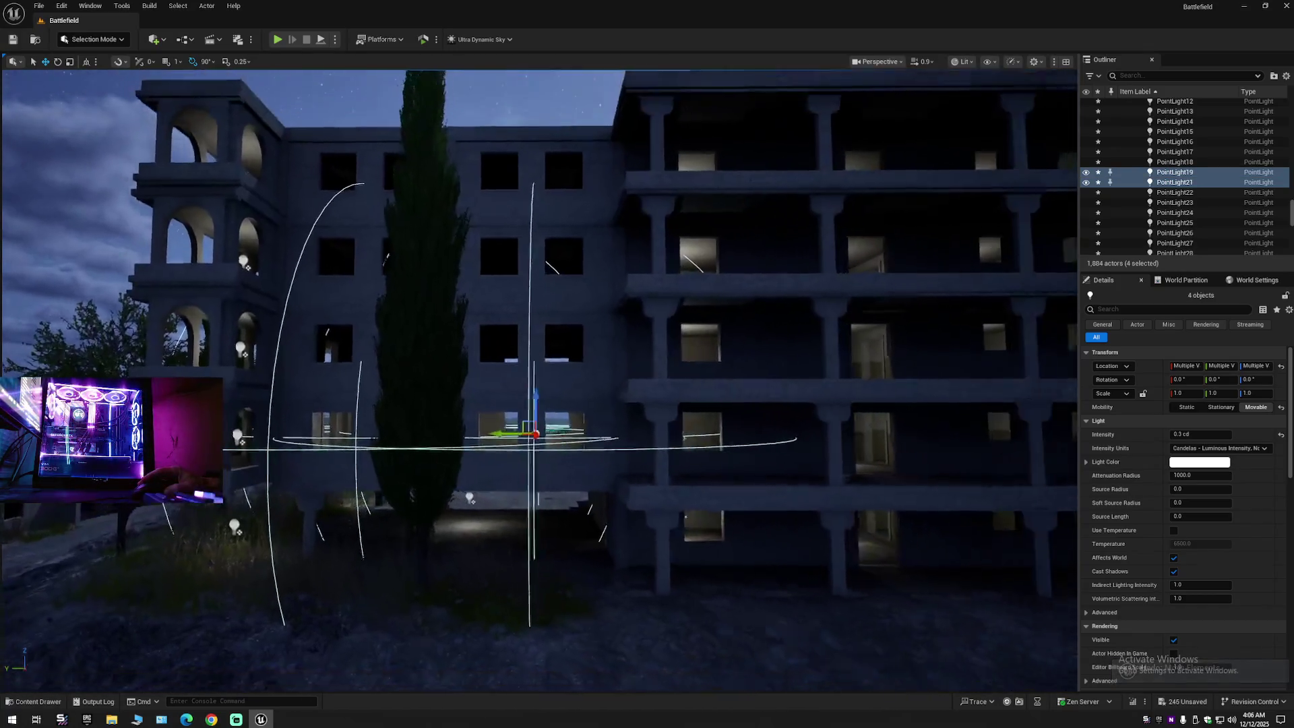
pyautogui.scroll(-5, 539, 377)
pyautogui.hotkey('ctrl', 'z')
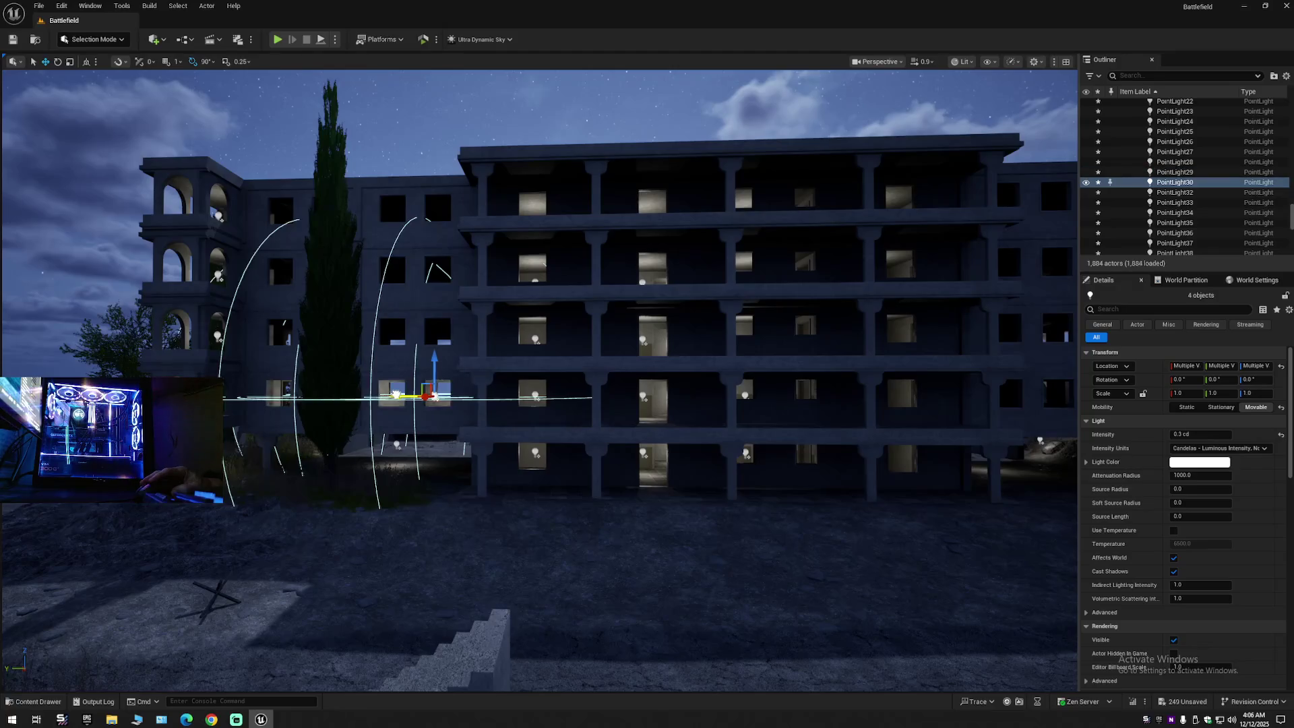
# Step: Move the four point lights sideways into the rooms behind the windows and verify
pyautogui.moveTo(864, 426); pyautogui.dragTo(793, 453)
pyautogui.press('d')
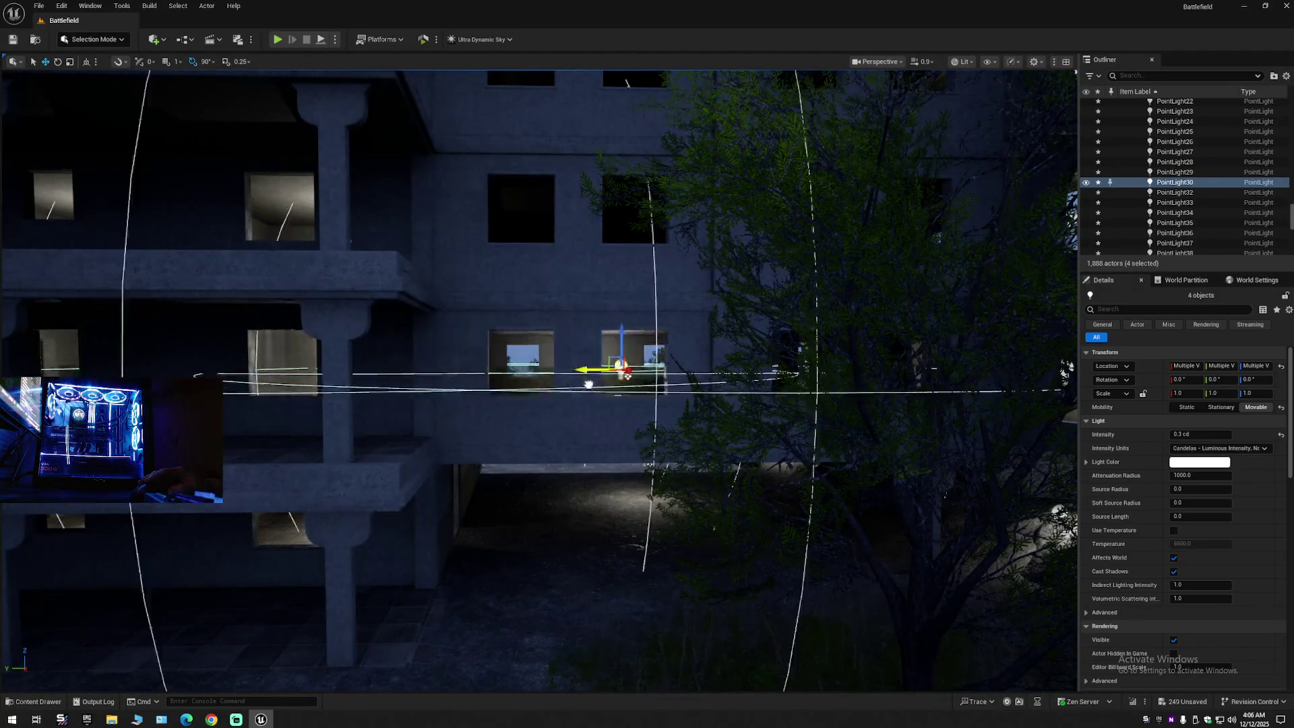
pyautogui.moveTo(776, 368); pyautogui.dragTo(721, 379)
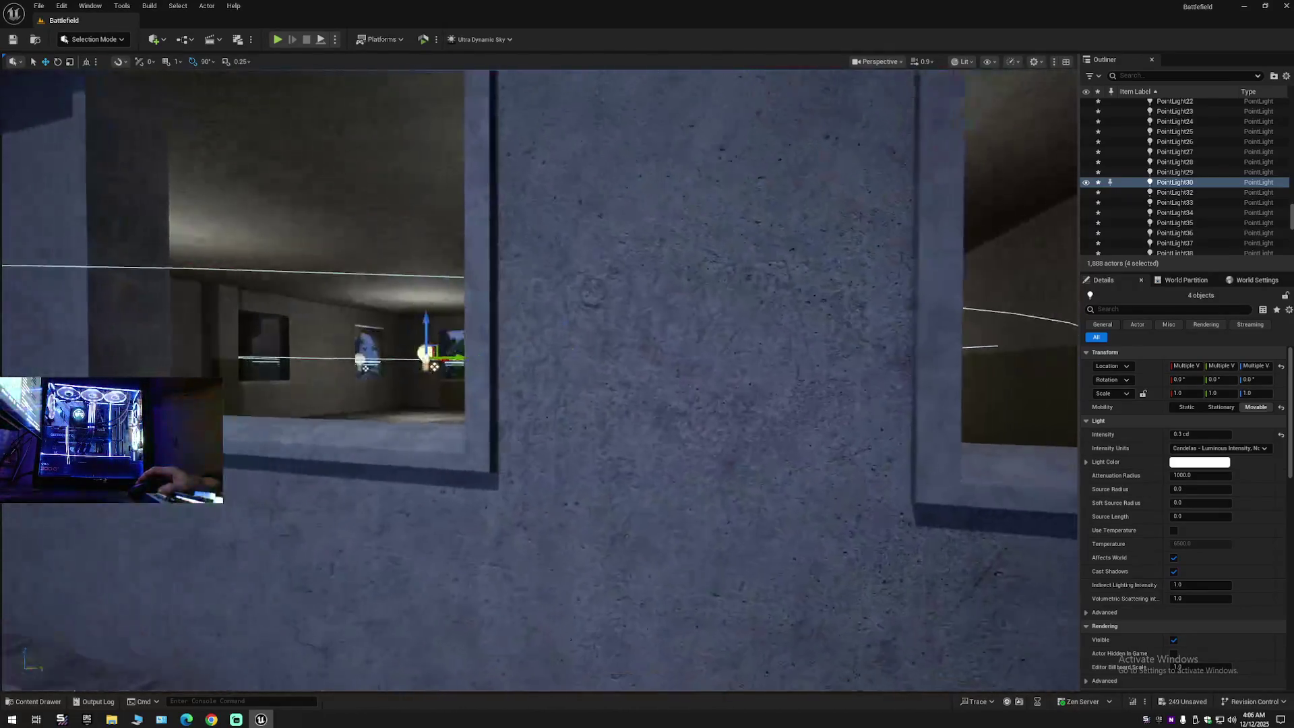
pyautogui.press('s')
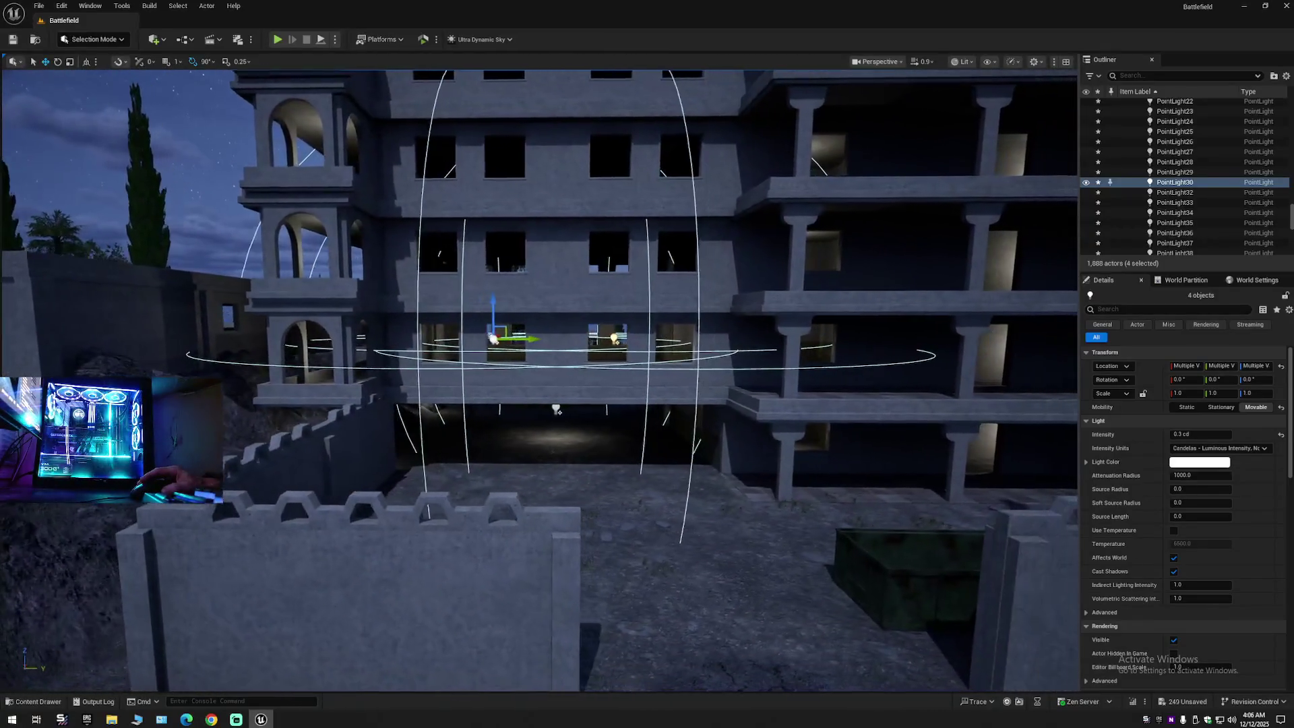
pyautogui.press('w')
pyautogui.scroll(-1, 468, 379)
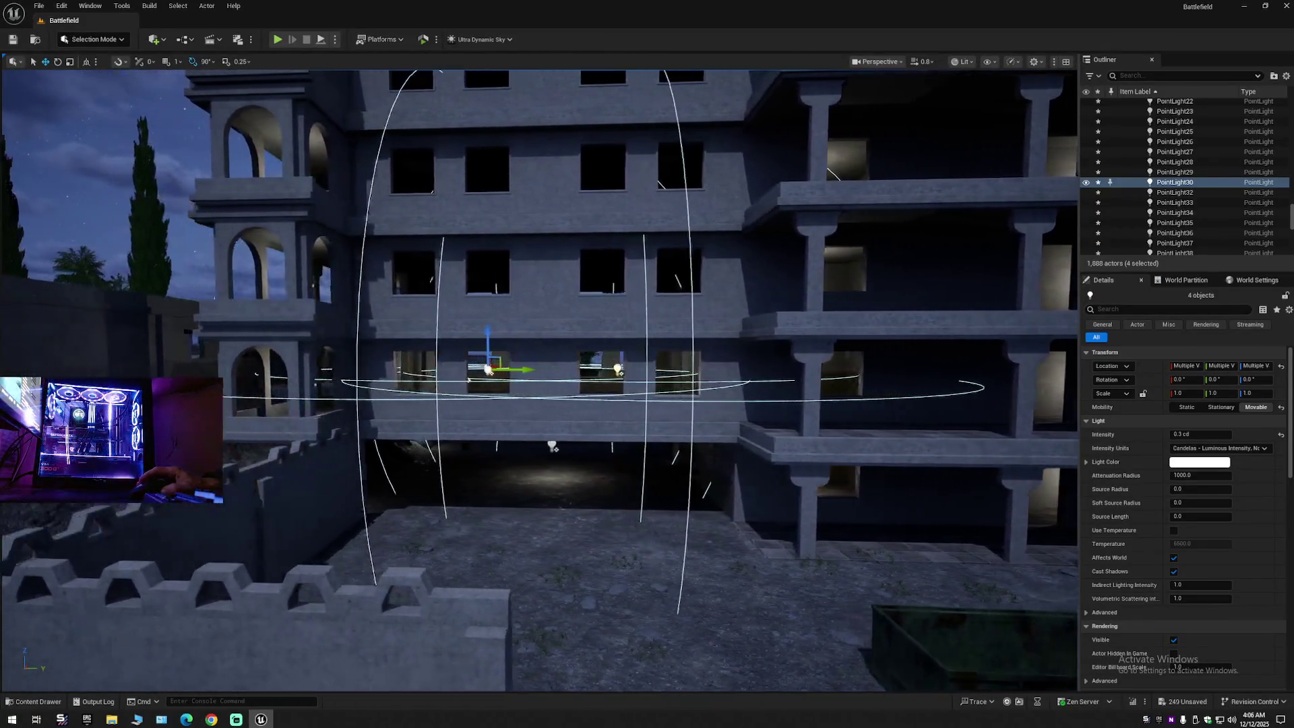
pyautogui.press('w')
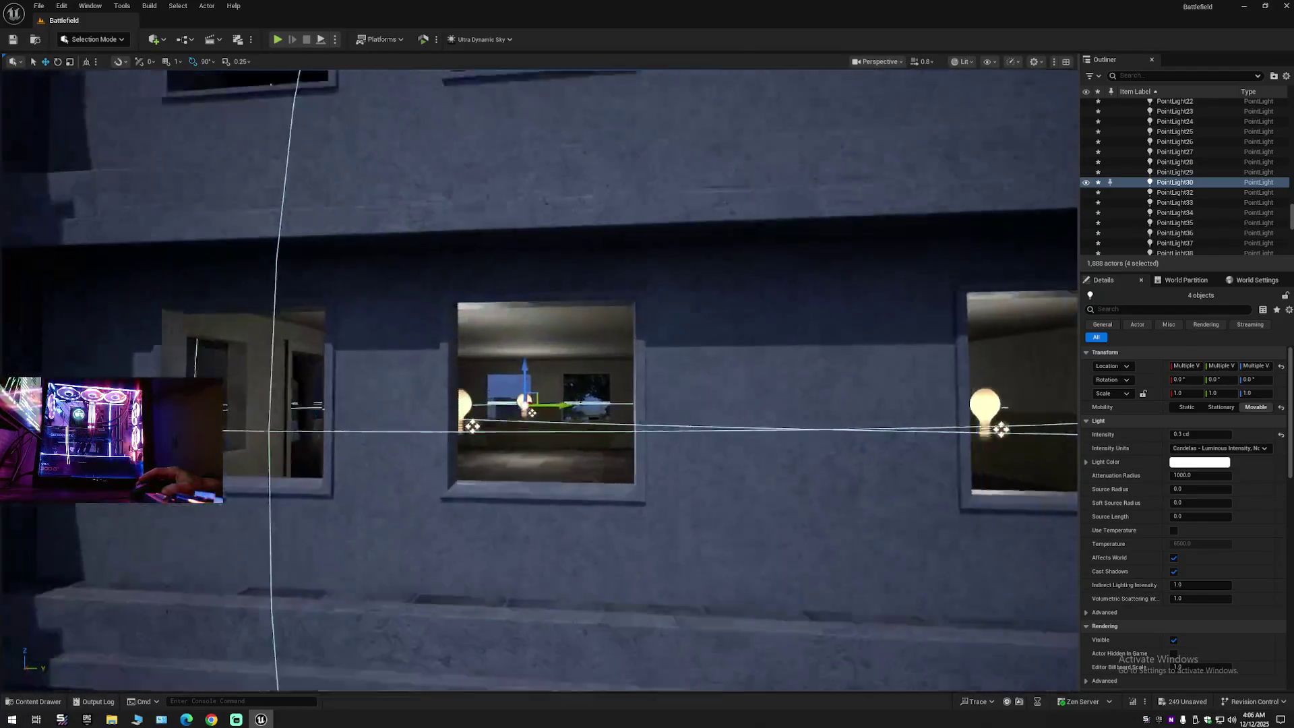
pyautogui.press('w')
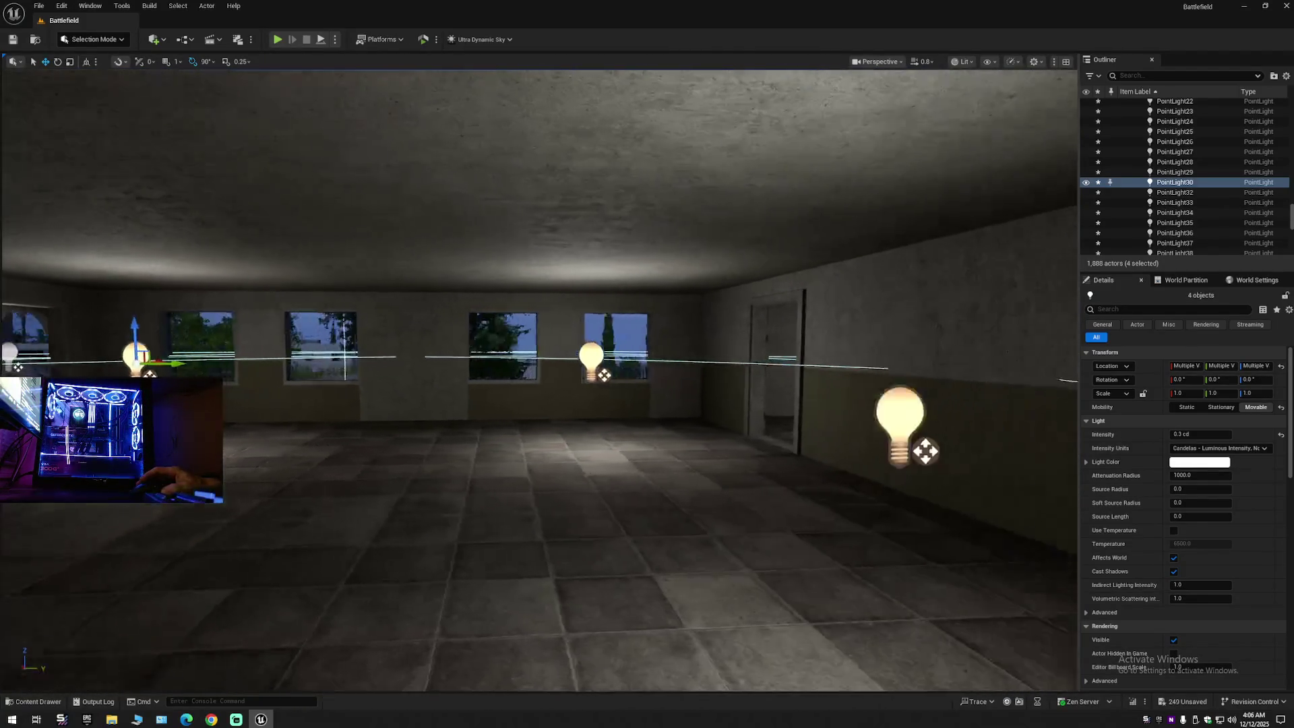
pyautogui.press('w')
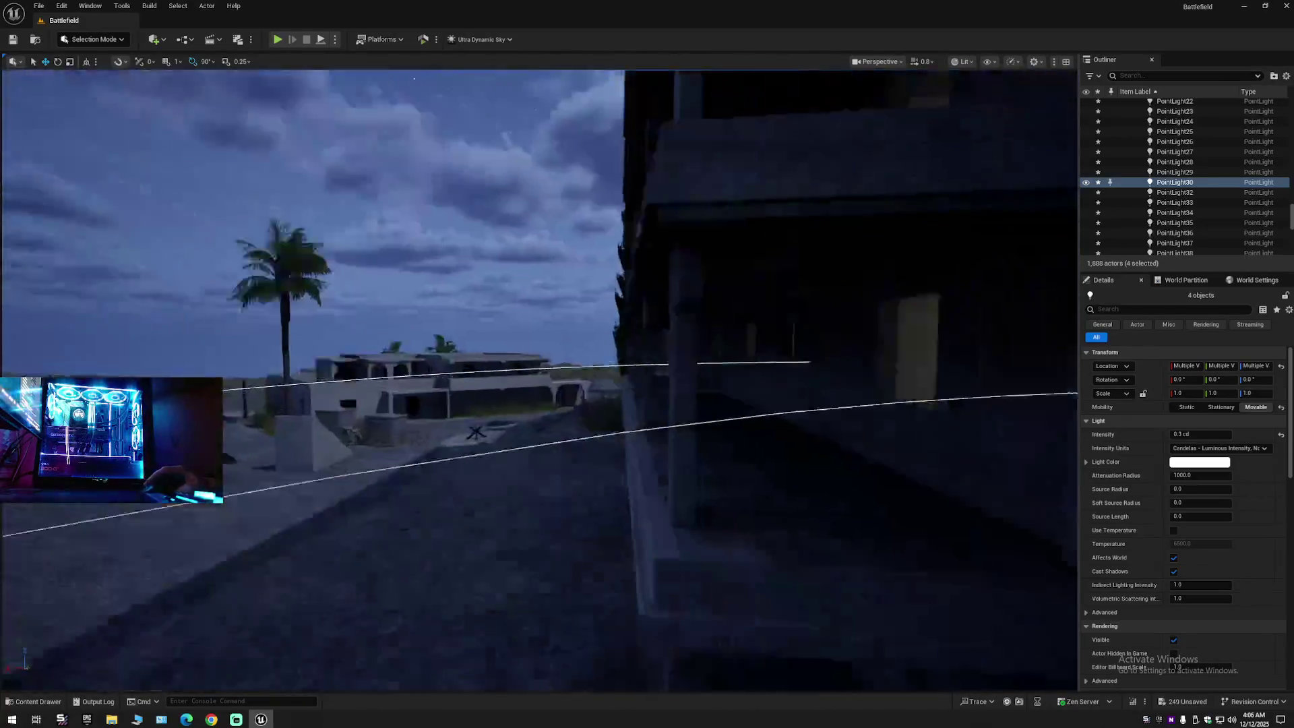
pyautogui.press('w')
pyautogui.scroll(1, 539, 378)
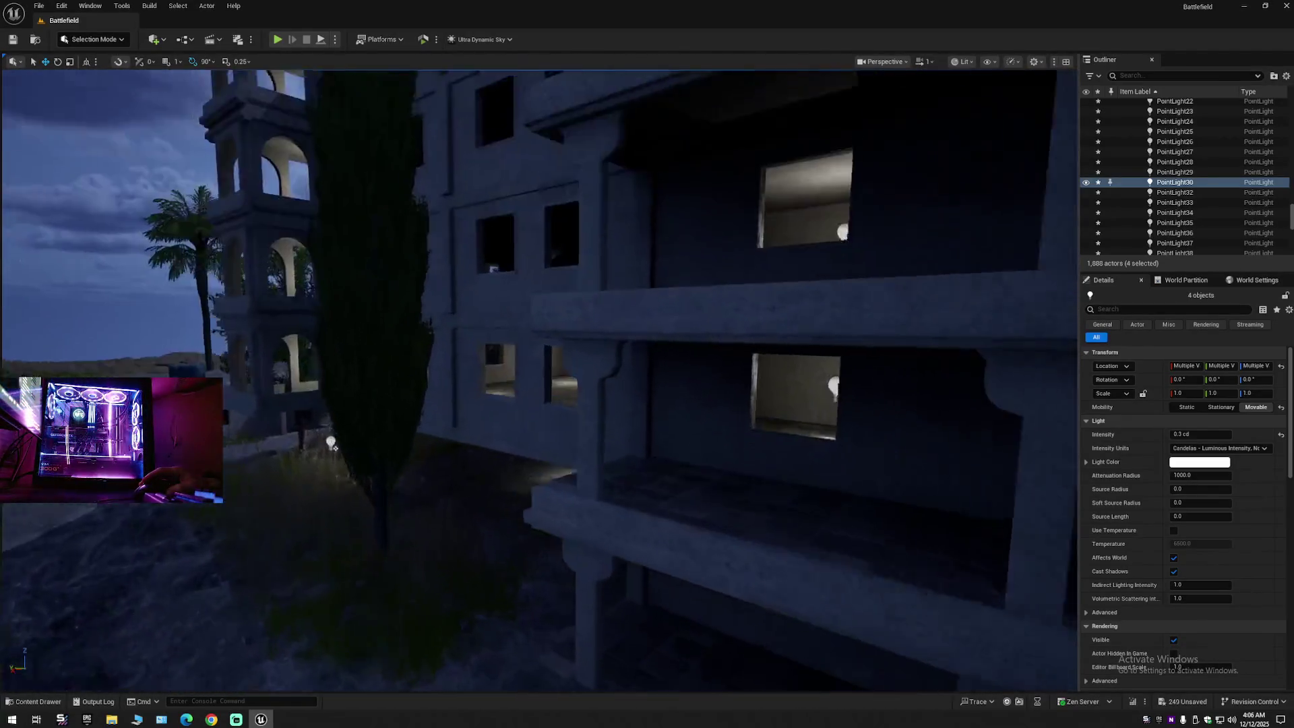
# Step: Add four room bulbs to the selection and copy the eight lights up to the next floor
pyautogui.press('w')
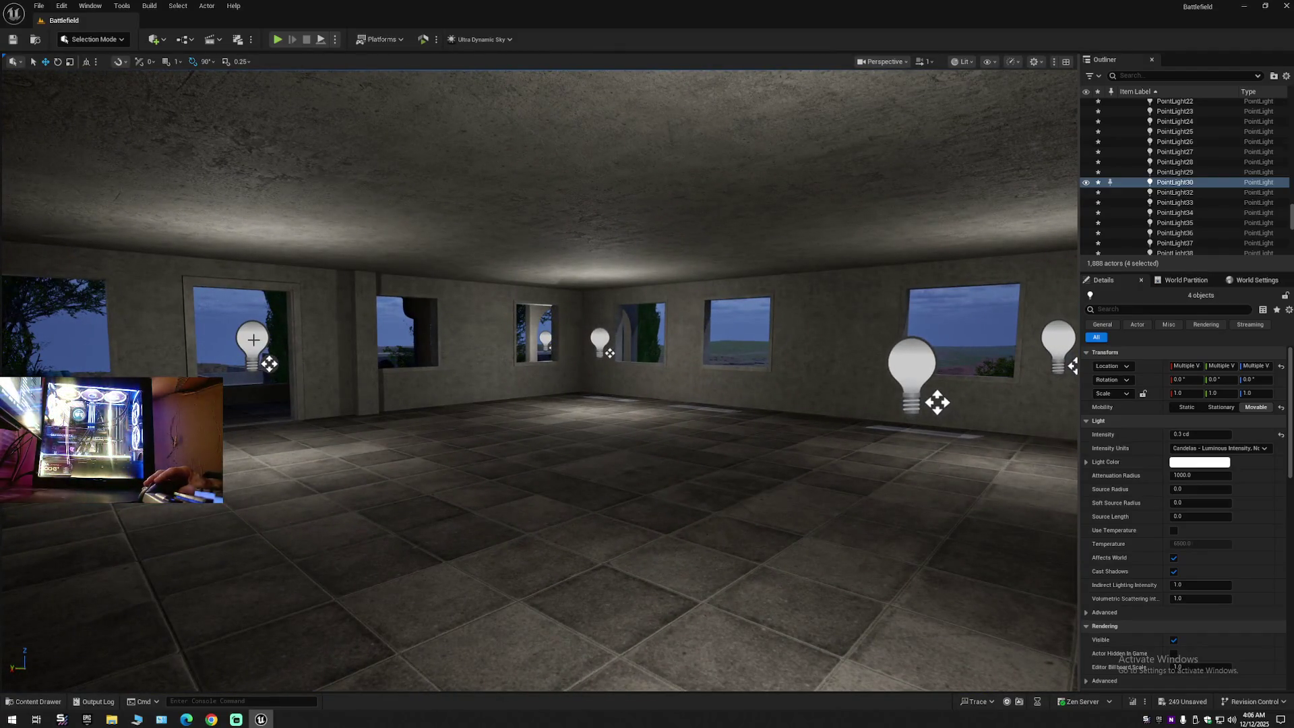
pyautogui.keyDown('ctrl'); pyautogui.click(254, 339); pyautogui.keyUp('ctrl')
pyautogui.keyDown('ctrl'); pyautogui.click(600, 342); pyautogui.keyUp('ctrl')
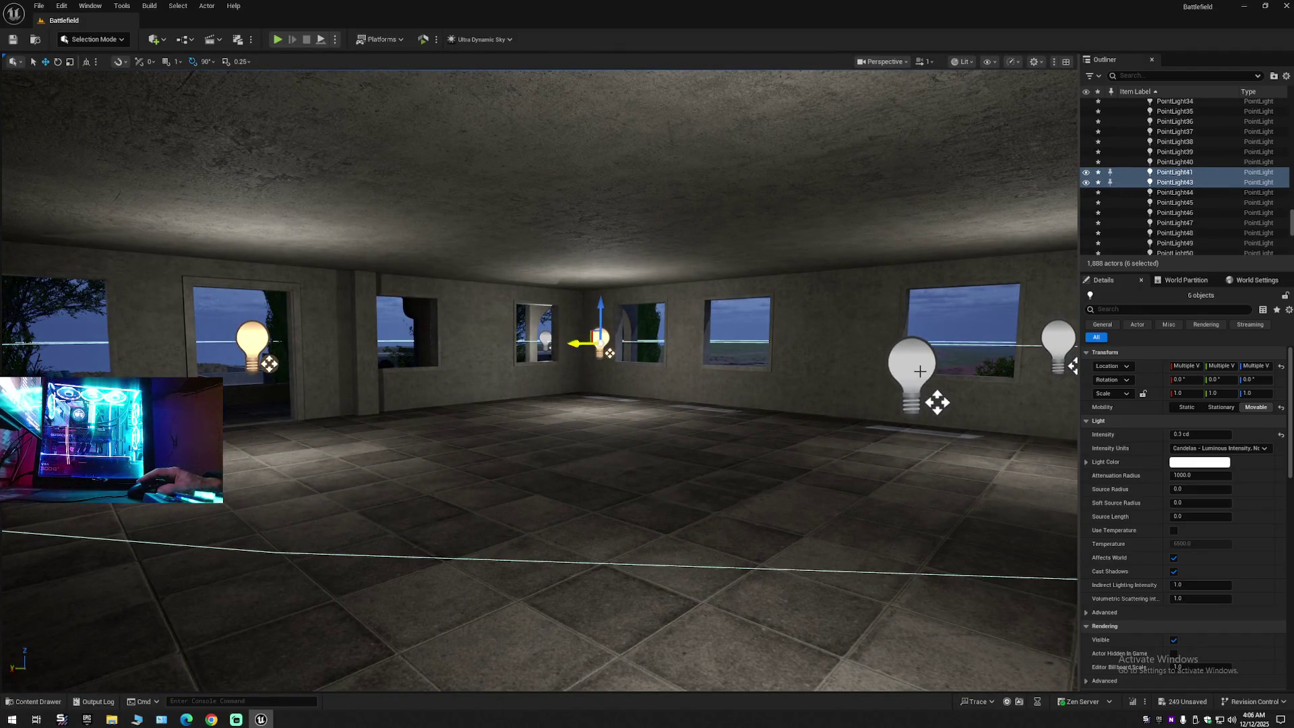
pyautogui.keyDown('ctrl'); pyautogui.click(920, 371); pyautogui.keyUp('ctrl')
pyautogui.keyDown('ctrl'); pyautogui.click(706, 353); pyautogui.keyUp('ctrl')
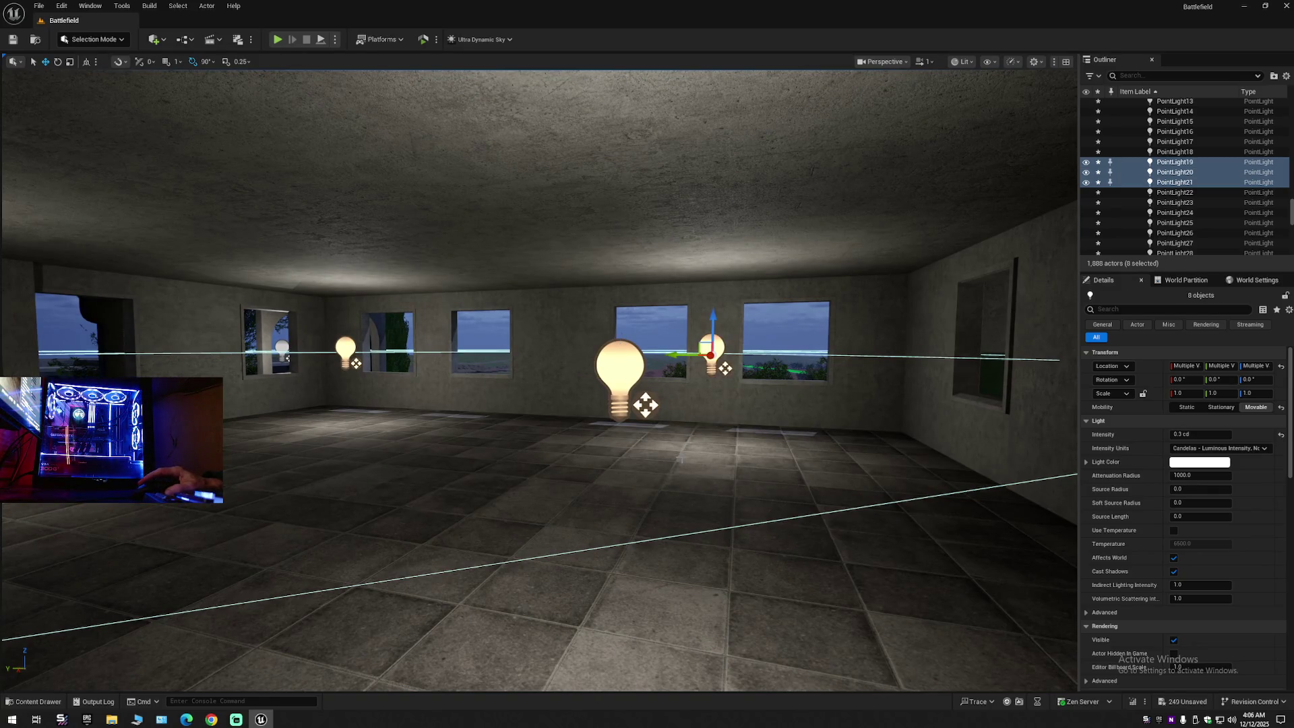
pyautogui.press('f')
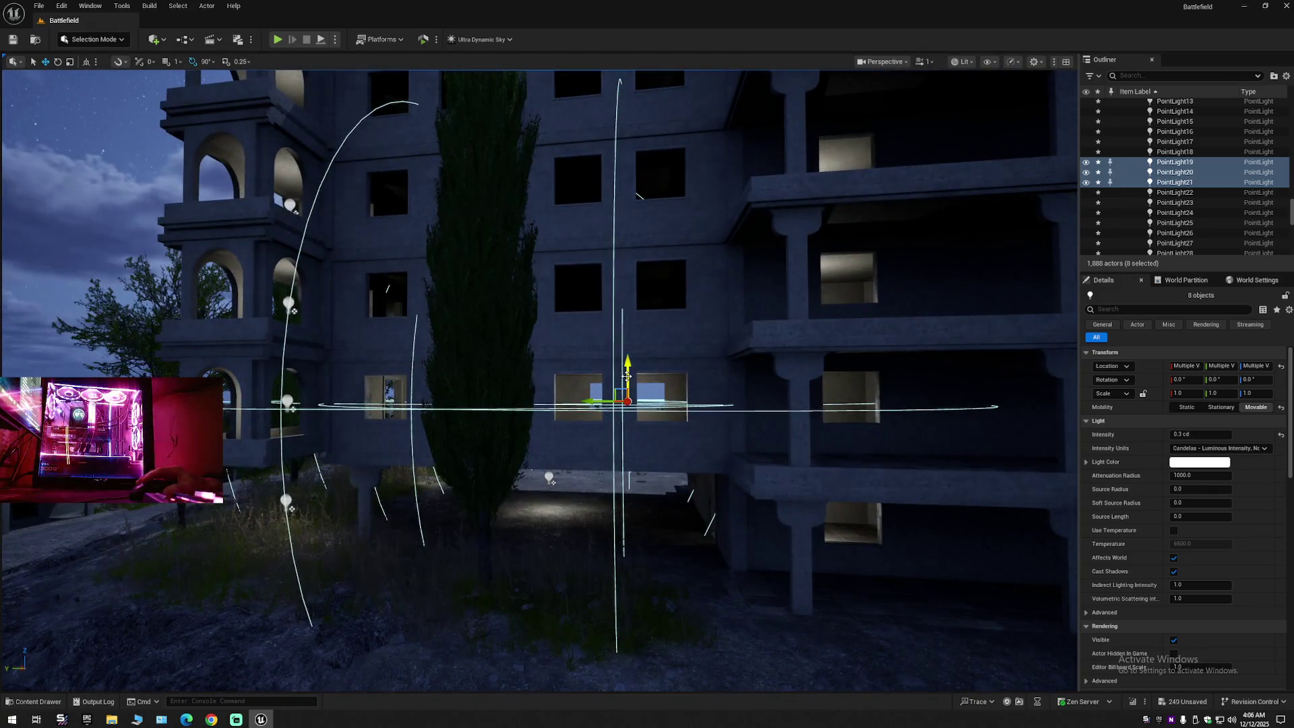
pyautogui.keyDown('alt'); pyautogui.moveTo(627, 374); pyautogui.dragTo(599, 316); pyautogui.keyUp('alt')
# Step: Turn toward the side wall and add four window-room lights to the selection
pyautogui.scroll(5, 600, 315)
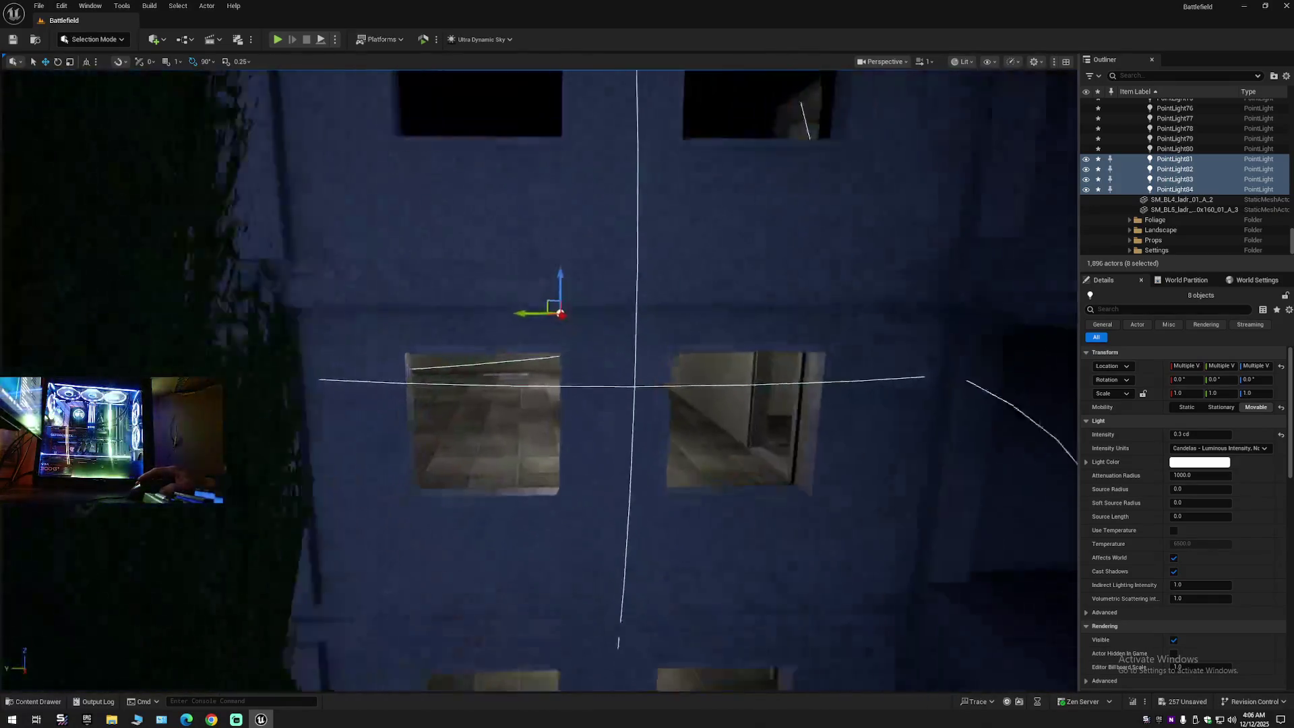
pyautogui.scroll(5, 599, 316)
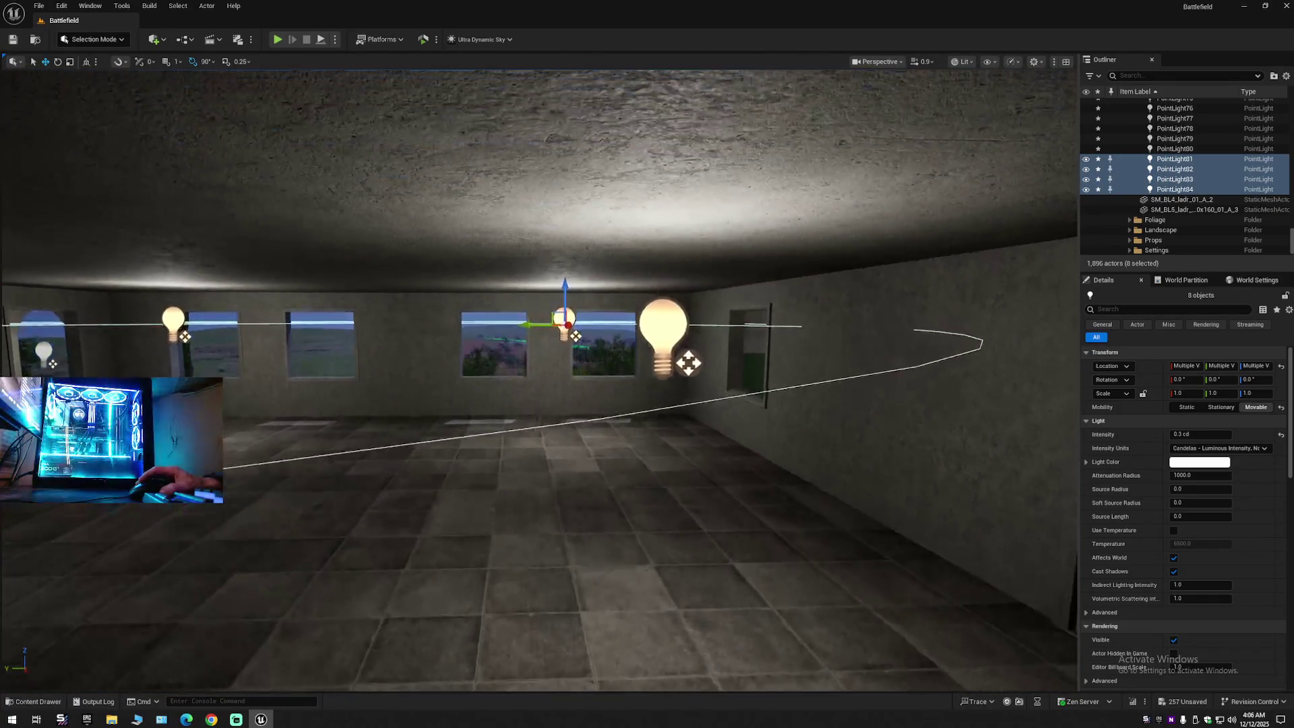
pyautogui.scroll(2, 613, 305)
pyautogui.scroll(-2, 570, 281)
pyautogui.moveTo(570, 281); pyautogui.dragTo(513, 283)
pyautogui.scroll(-10, 539, 378)
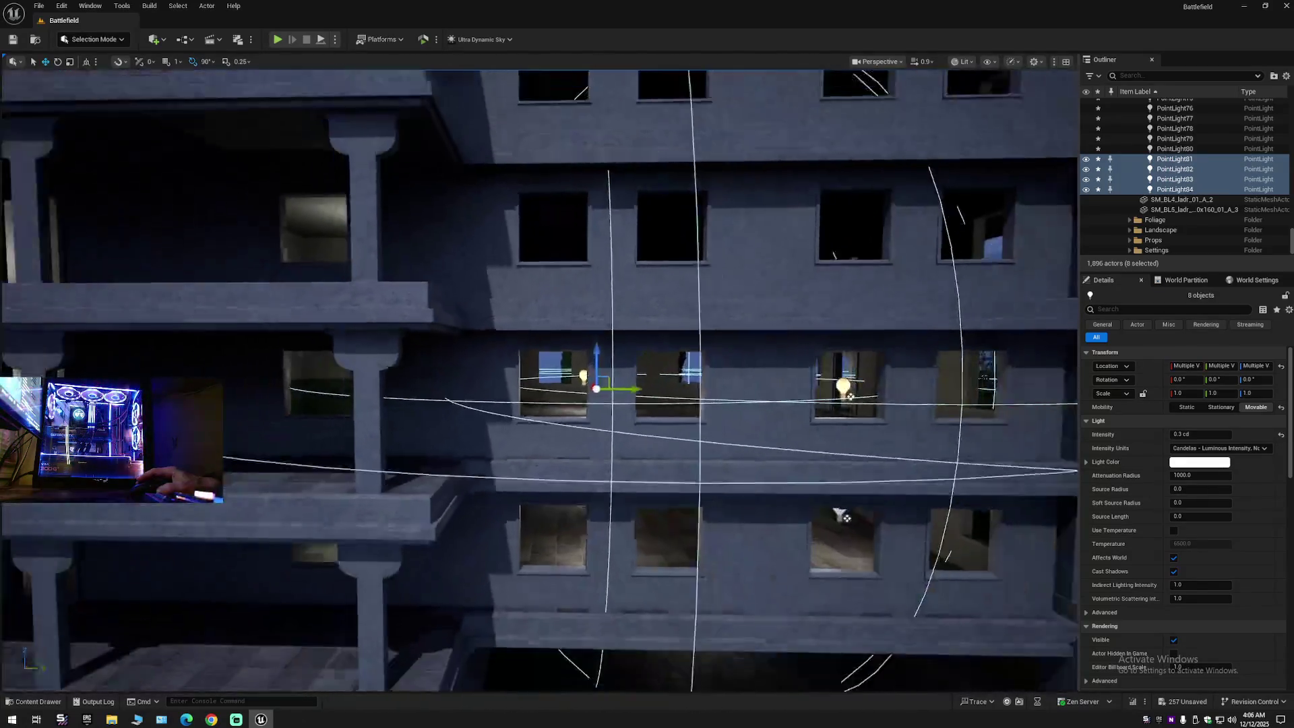
pyautogui.scroll(6, 539, 377)
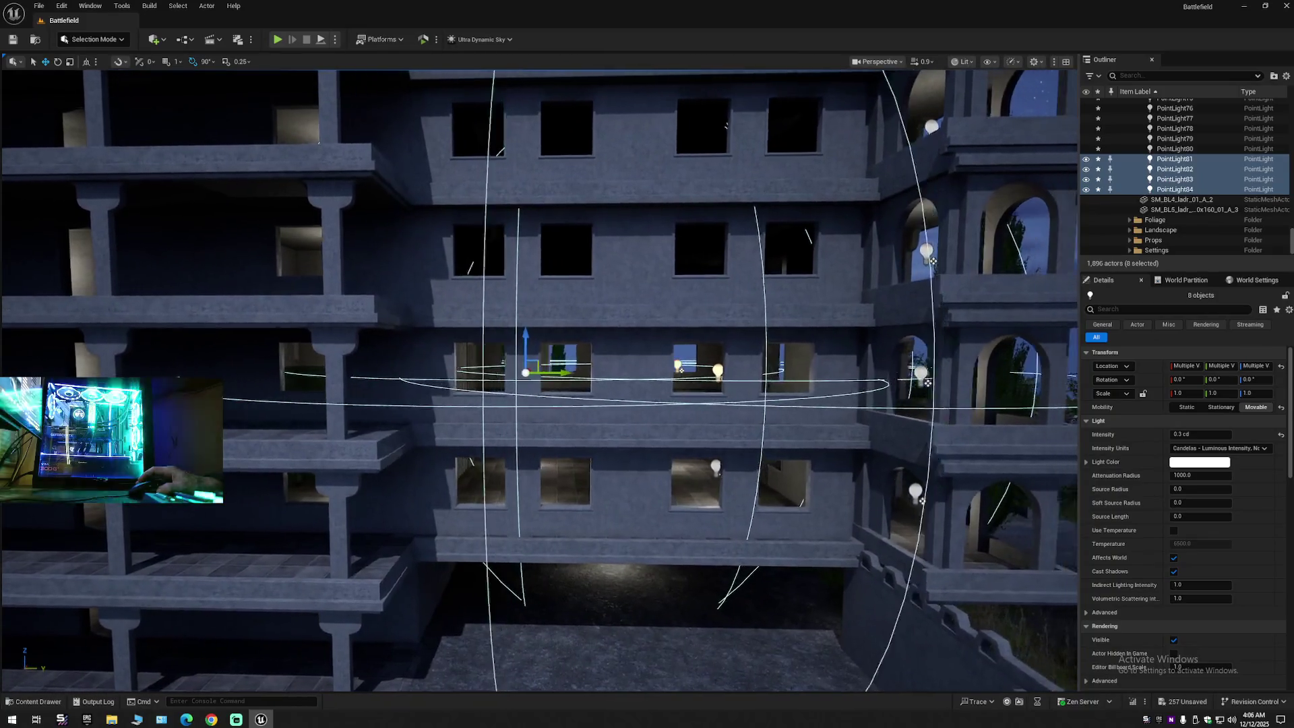
pyautogui.scroll(8, 384, 372)
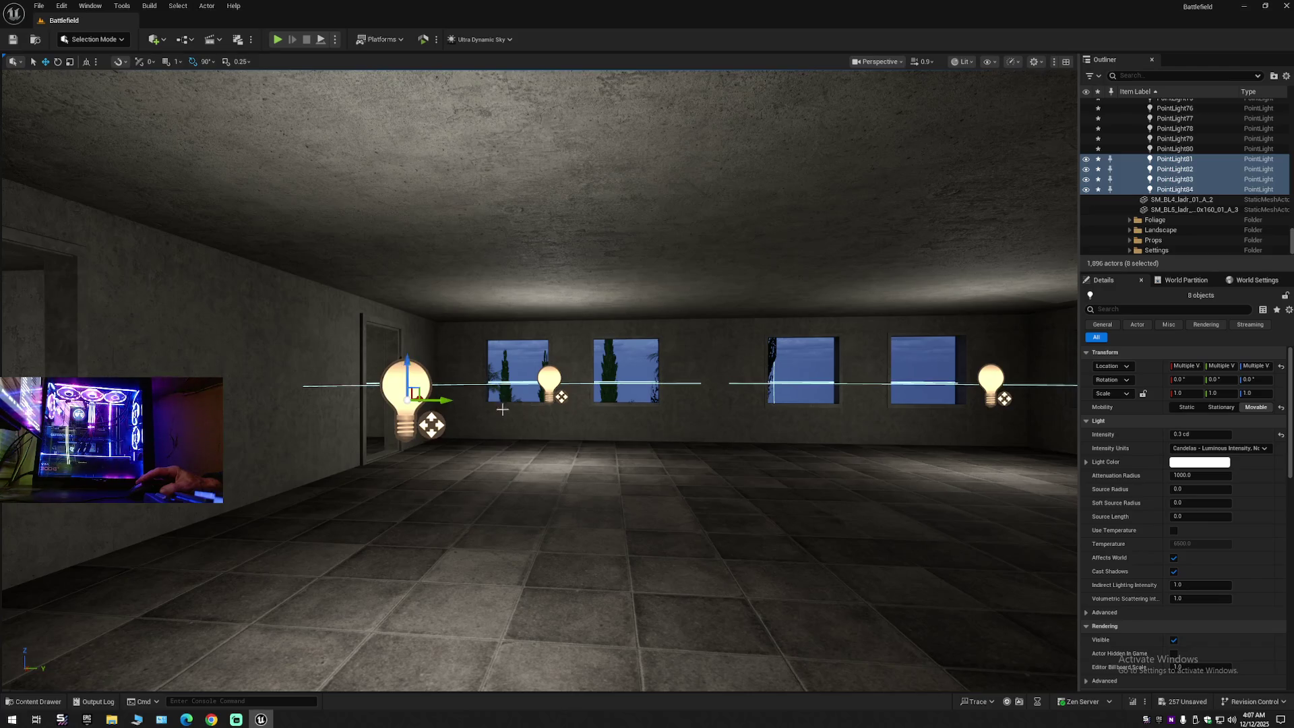
pyautogui.scroll(-8, 502, 409)
pyautogui.scroll(5, 519, 411)
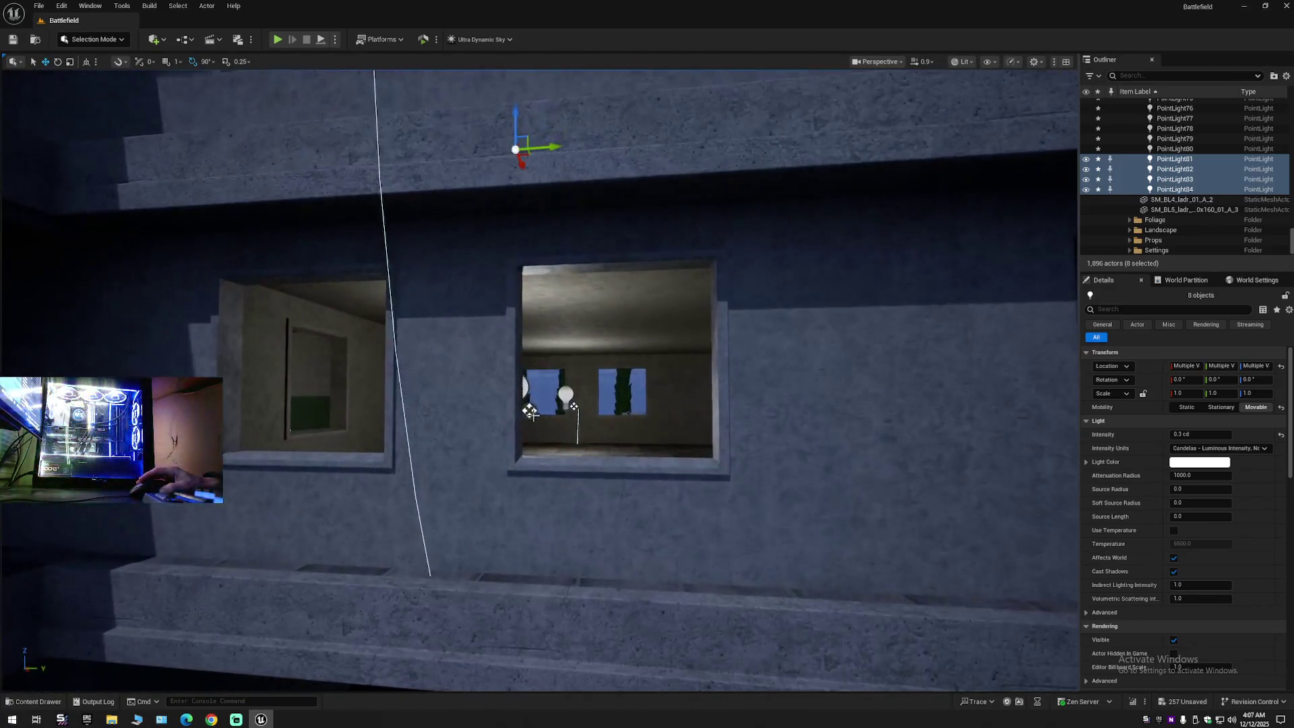
pyautogui.keyDown('ctrl'); pyautogui.click(526, 388); pyautogui.keyUp('ctrl')
pyautogui.keyDown('ctrl'); pyautogui.click(564, 395); pyautogui.keyUp('ctrl')
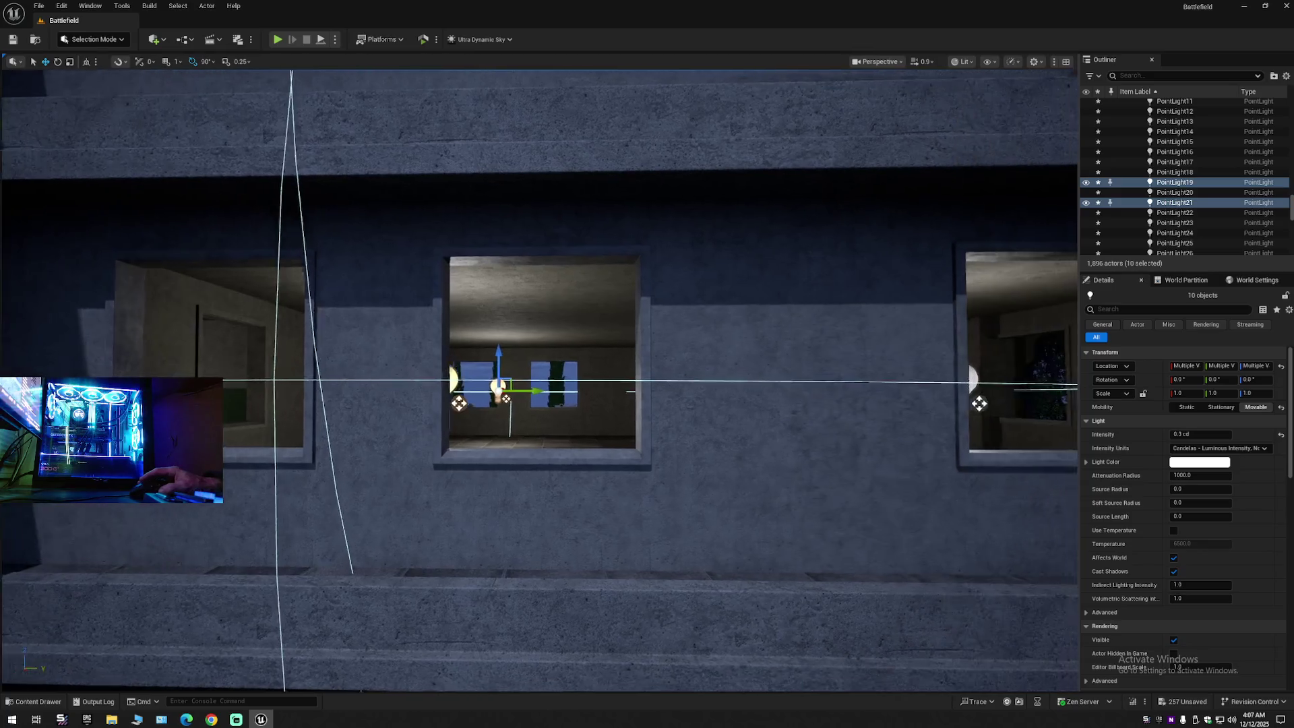
pyautogui.press('Right')
pyautogui.keyDown('ctrl'); pyautogui.click(536, 392); pyautogui.keyUp('ctrl')
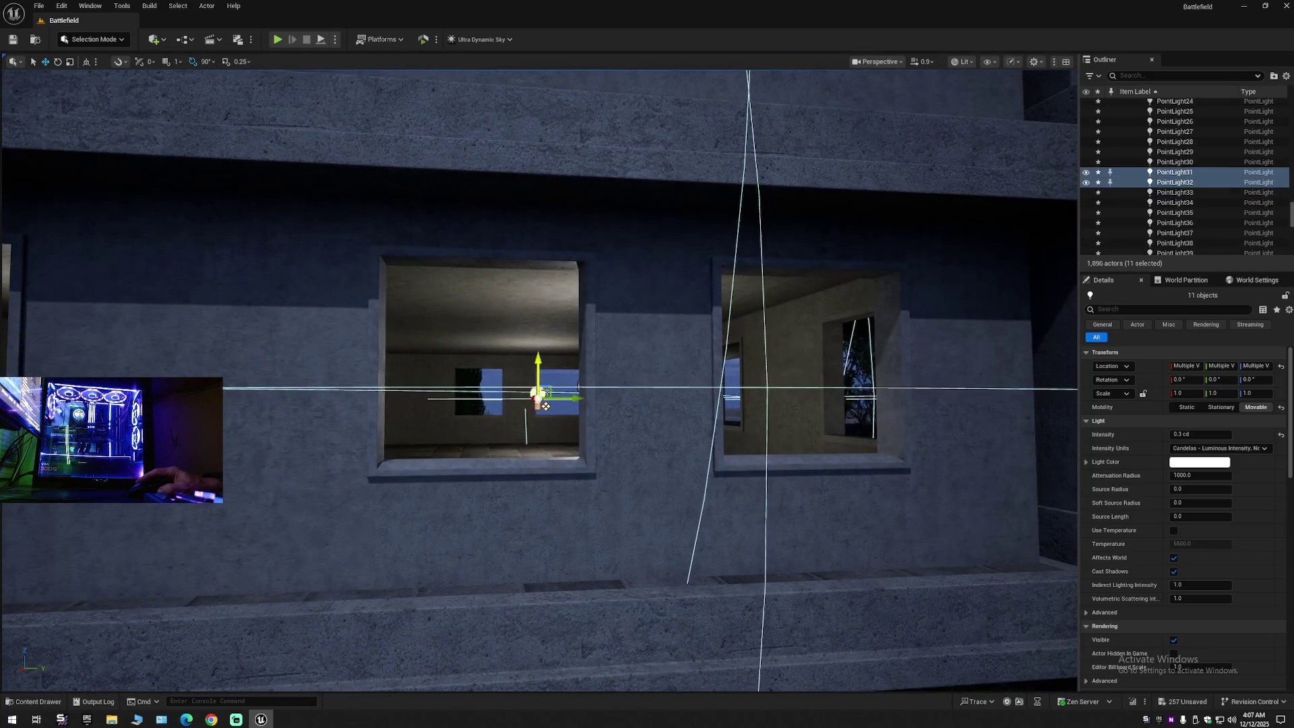
pyautogui.keyDown('ctrl'); pyautogui.click(579, 387); pyautogui.keyUp('ctrl')
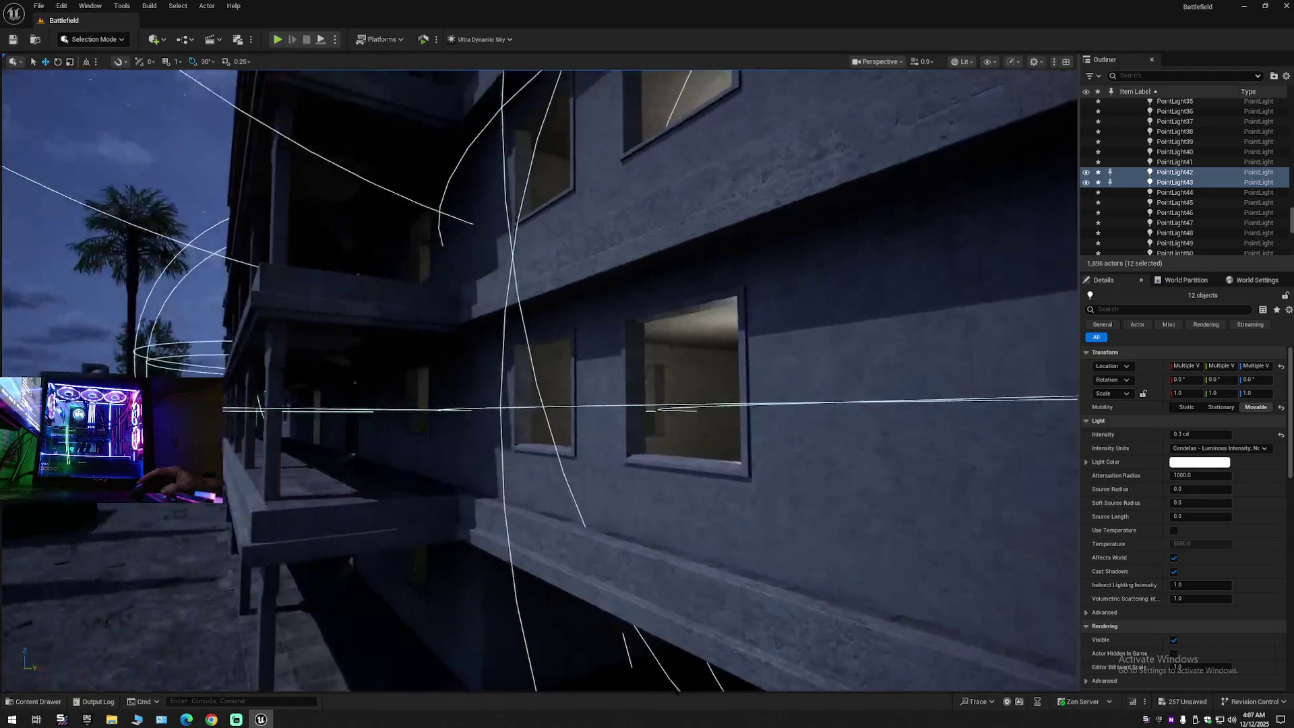
# Step: Add four more room bulbs to reach sixteen lights, then duplicate them onto the floor above
pyautogui.press('Up')
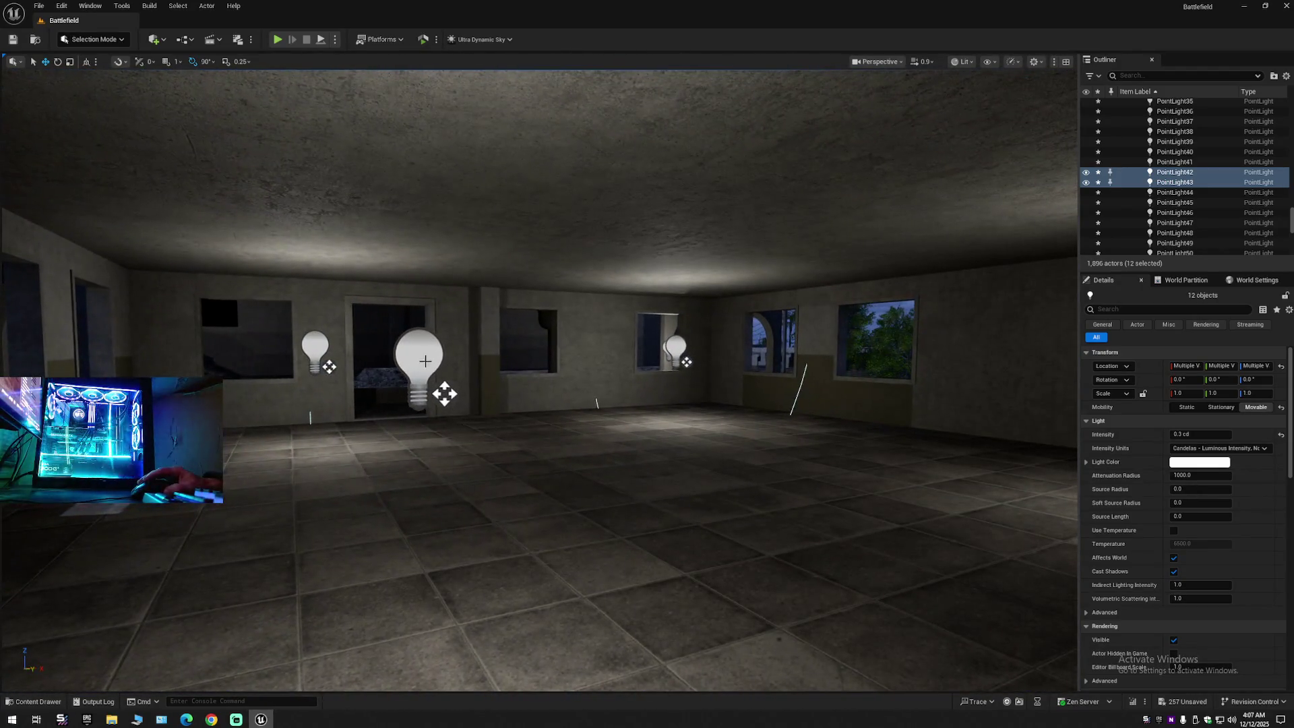
pyautogui.keyDown('ctrl'); pyautogui.click(421, 354); pyautogui.keyUp('ctrl')
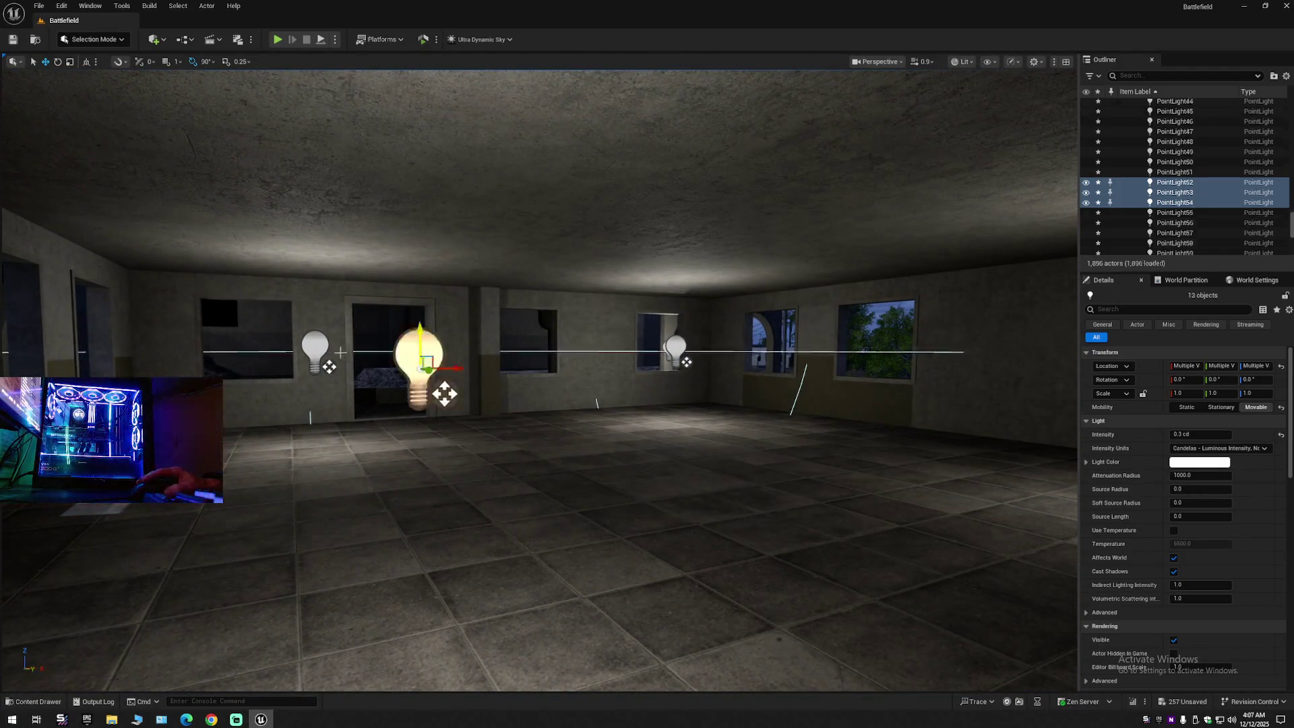
pyautogui.keyDown('ctrl'); pyautogui.click(332, 353); pyautogui.keyUp('ctrl')
pyautogui.keyDown('ctrl'); pyautogui.click(672, 347); pyautogui.keyUp('ctrl')
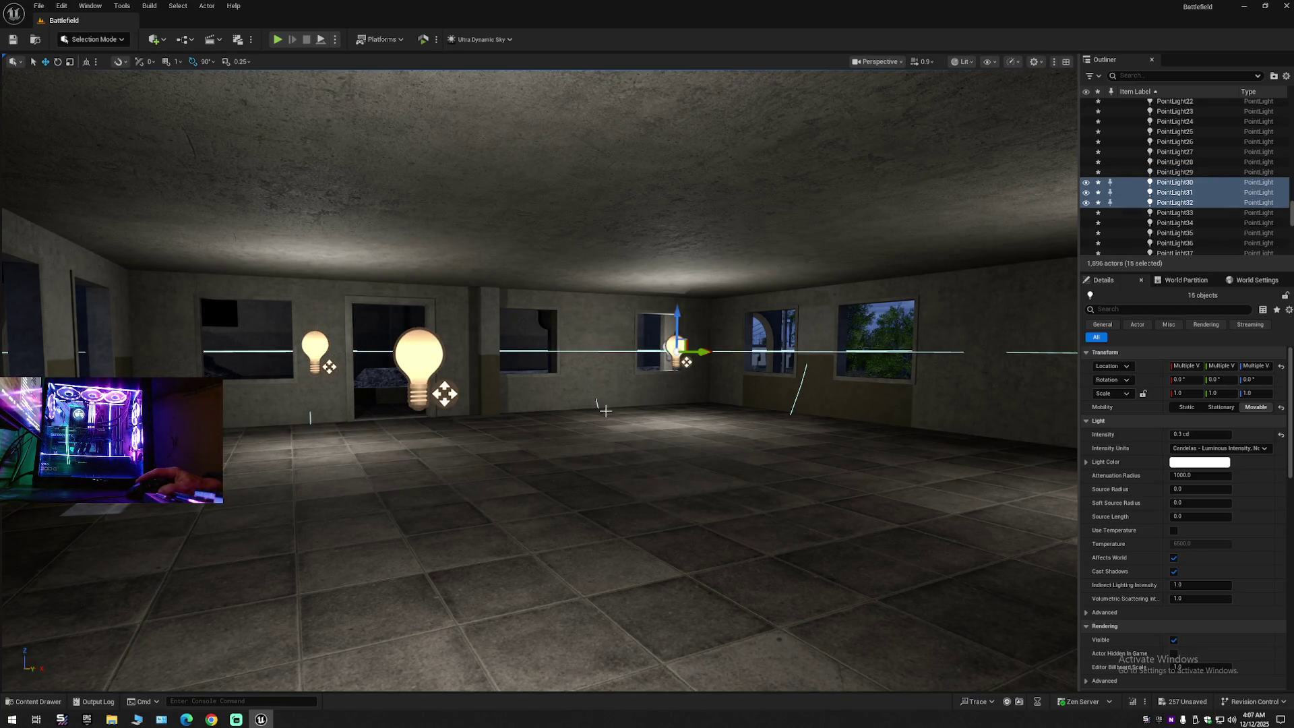
pyautogui.press('Up')
pyautogui.keyDown('ctrl'); pyautogui.click(571, 355); pyautogui.keyUp('ctrl')
pyautogui.press('Down')
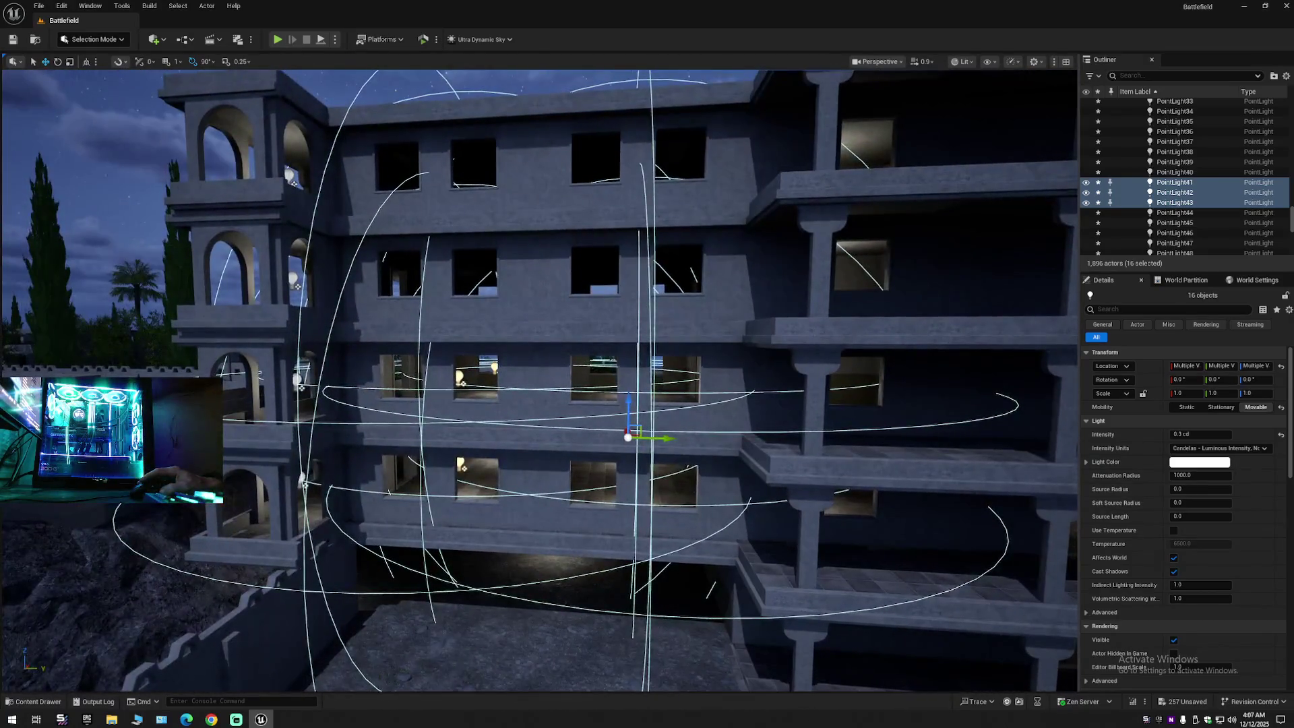
pyautogui.press('Down')
pyautogui.keyDown('alt'); pyautogui.moveTo(573, 395); pyautogui.dragTo(568, 248); pyautogui.keyUp('alt')
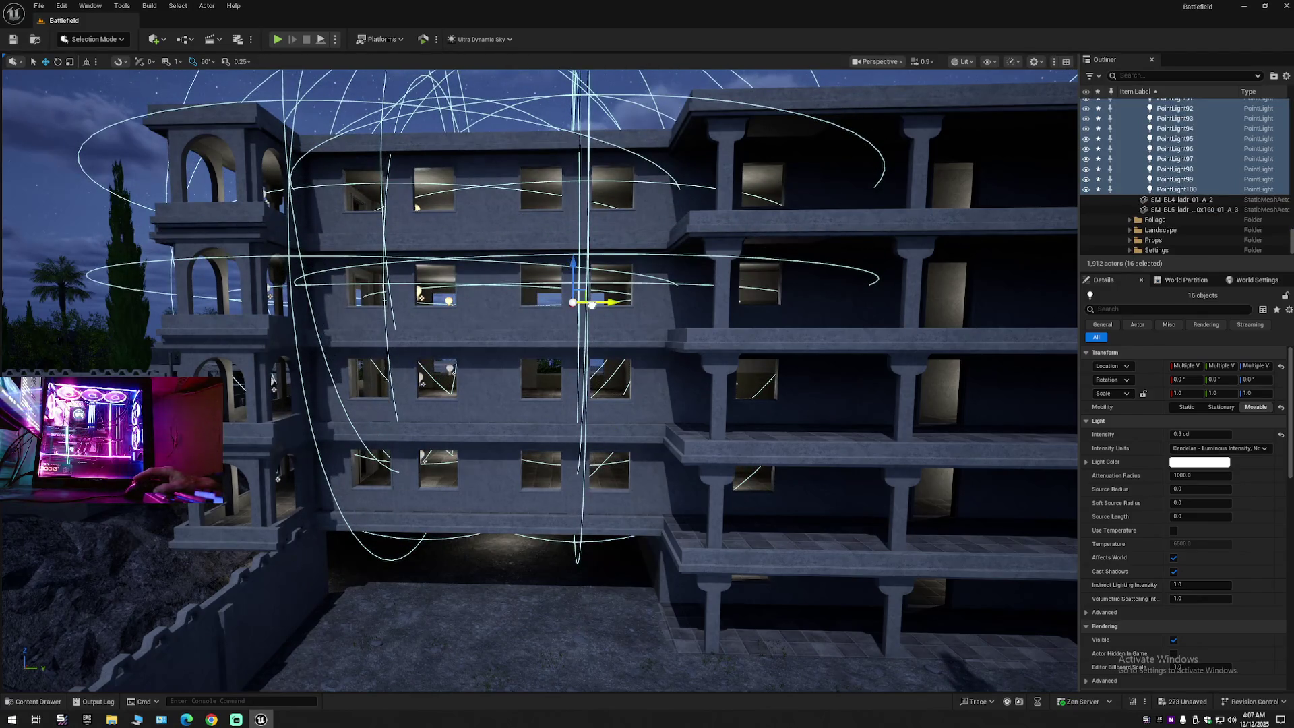
# Step: Fly through the window into the copied rooms and add a nearby bulb to the selection
pyautogui.press('Up')
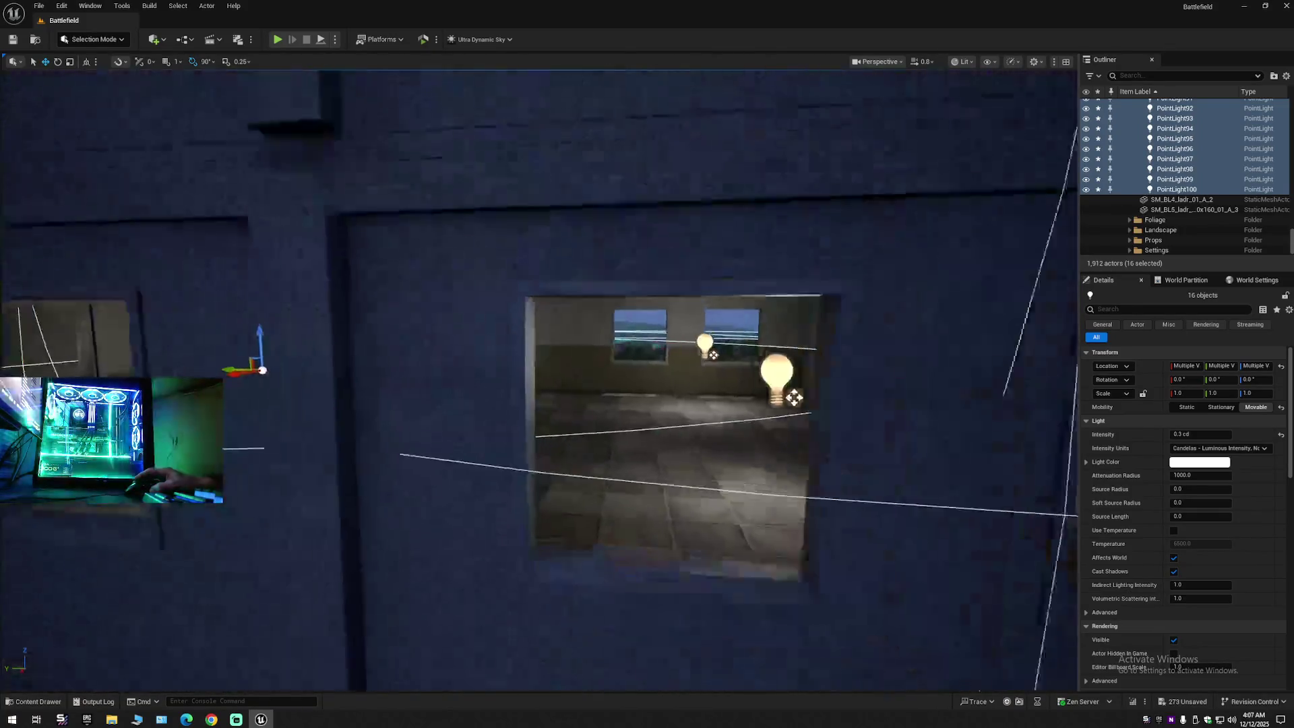
pyautogui.press('w')
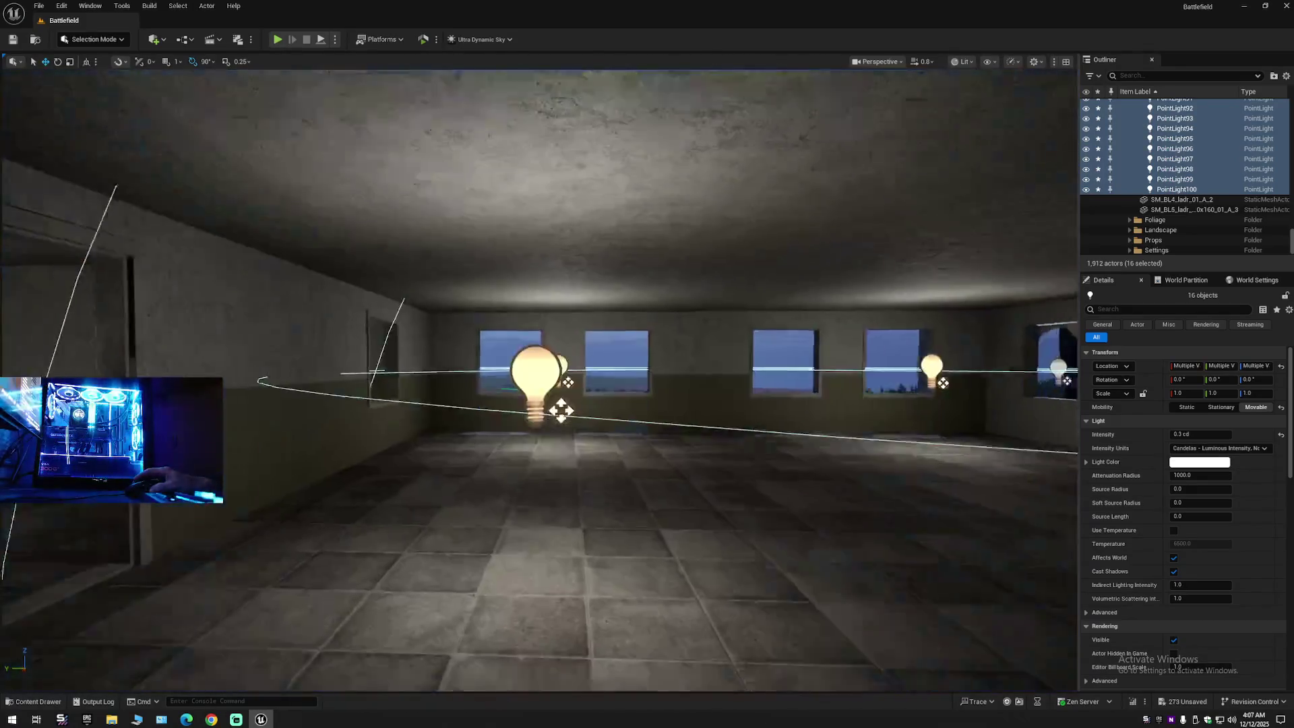
pyautogui.scroll(-1, 540, 377)
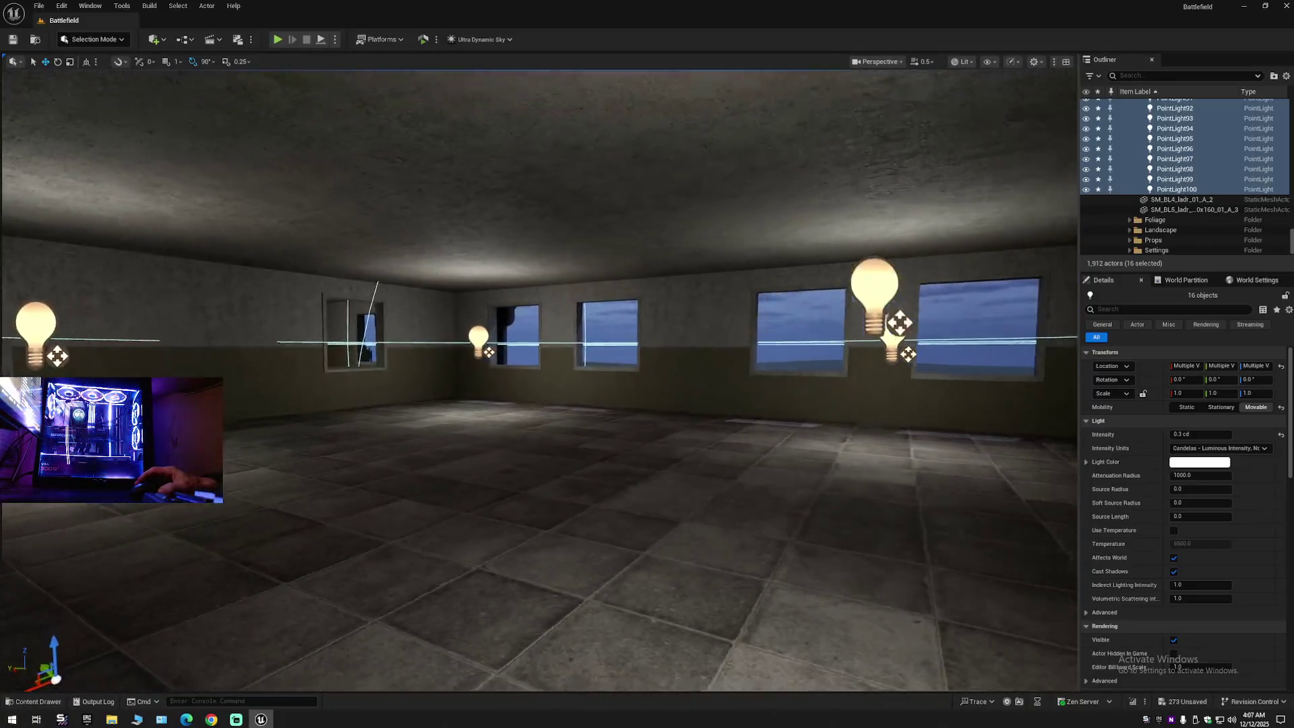
pyautogui.press('s')
pyautogui.press('s')
pyautogui.moveTo(721, 302); pyautogui.dragTo(630, 304)
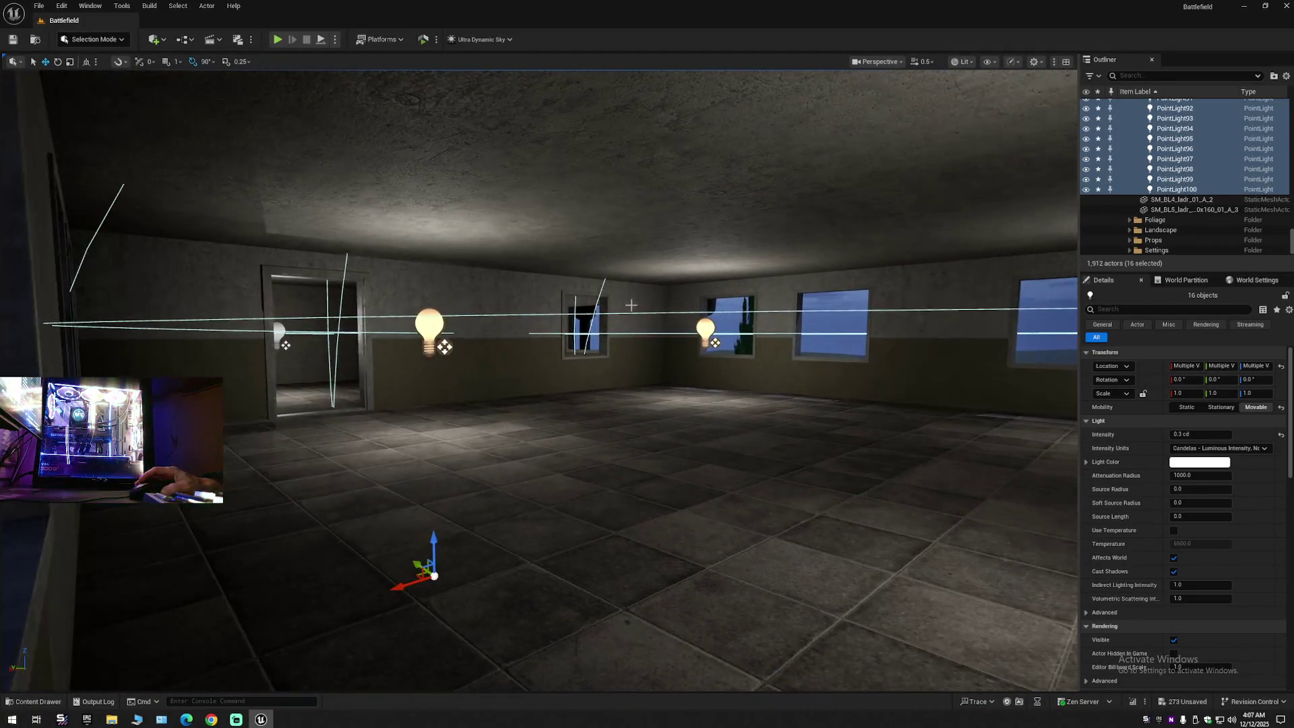
pyautogui.keyDown('ctrl'); pyautogui.click(448, 332); pyautogui.keyUp('ctrl')
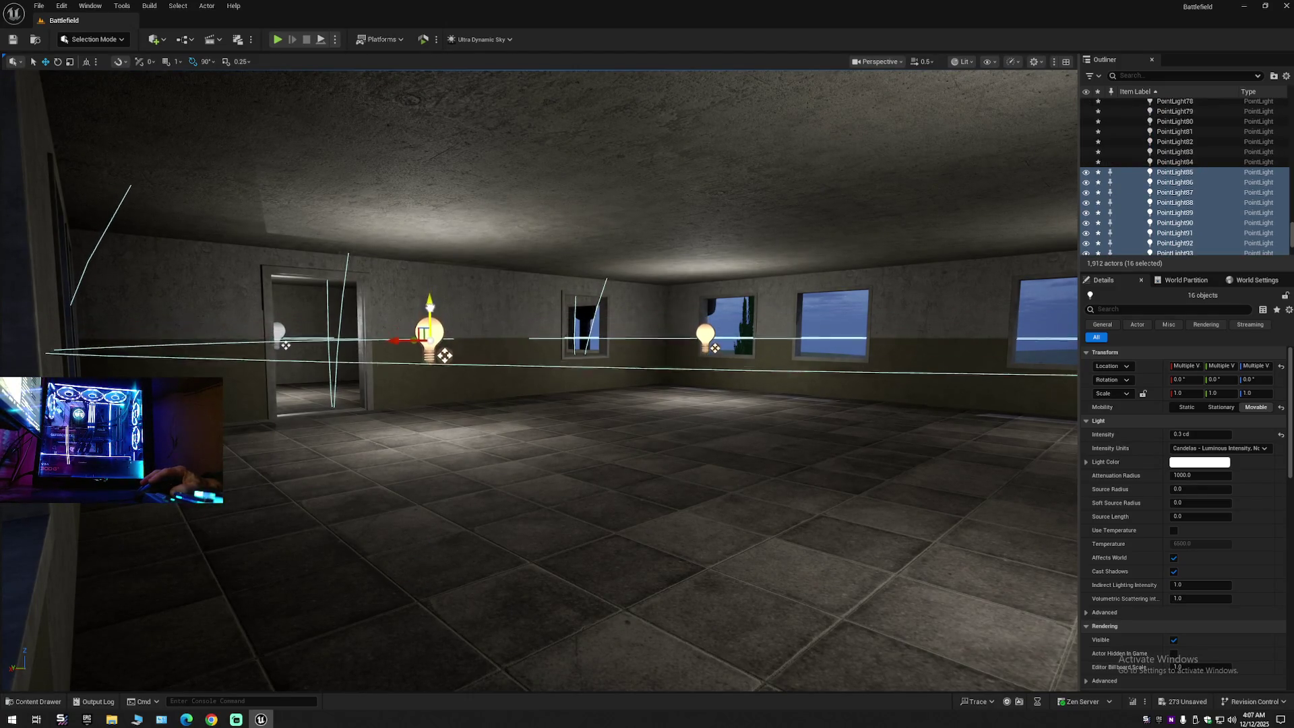
pyautogui.moveTo(527, 353)
pyautogui.mouseDown()
pyautogui.moveTo(607, 350)
pyautogui.moveTo(588, 352)
pyautogui.mouseUp()
pyautogui.moveTo(816, 377); pyautogui.dragTo(811, 430)
# Step: Select the point lights beside the doorway and in the room's middle to check placement
pyautogui.click(580, 406)
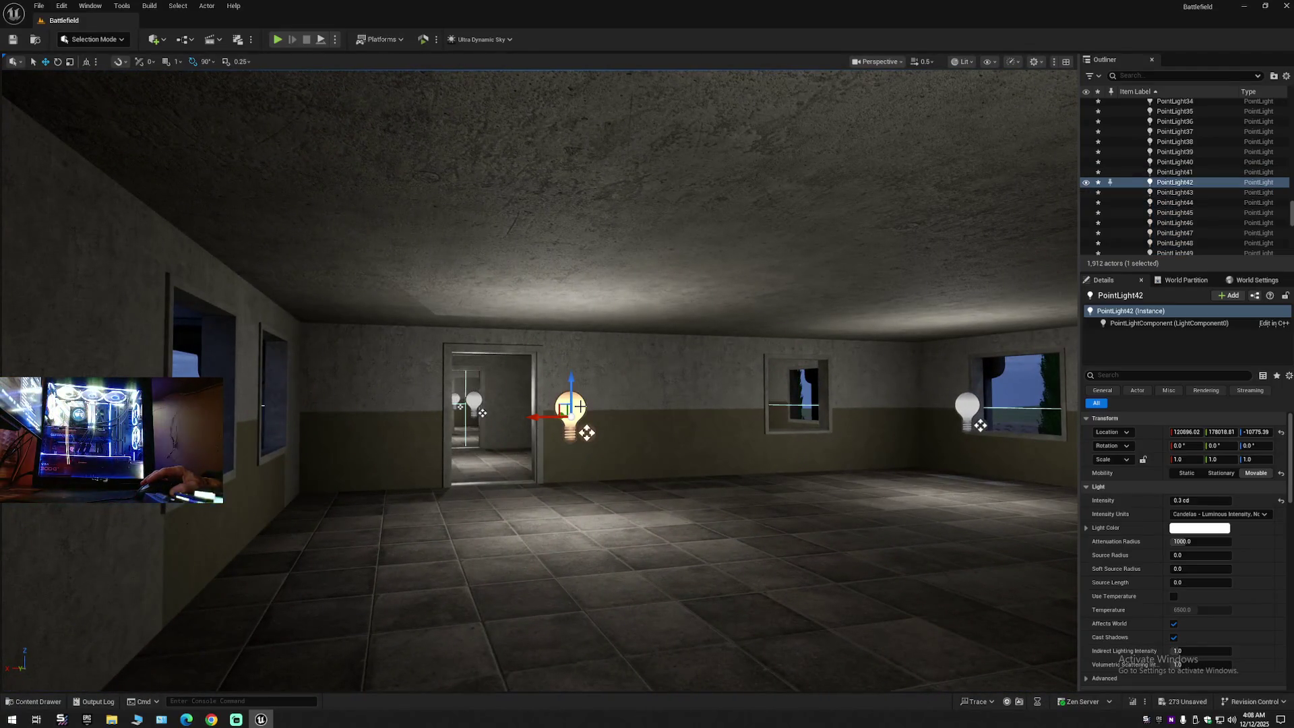
pyautogui.scroll(-5, 967, 410)
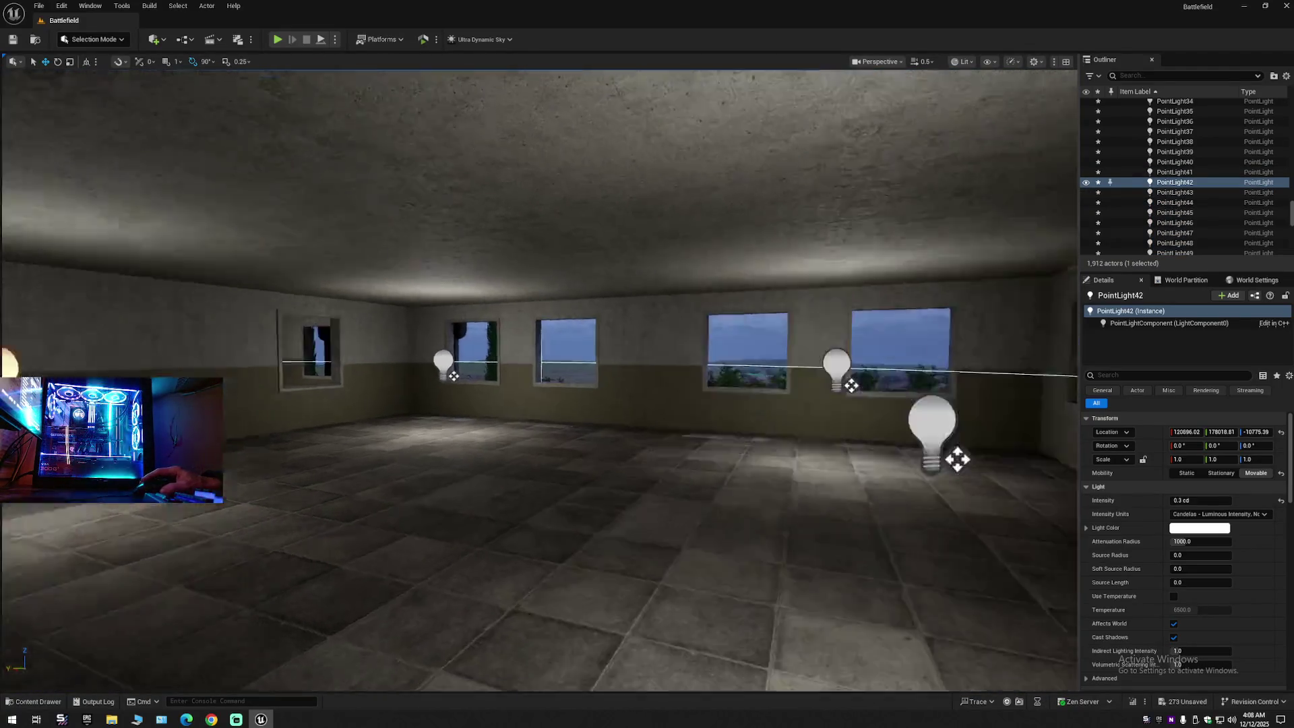
pyautogui.click(910, 432)
pyautogui.scroll(5, 910, 431)
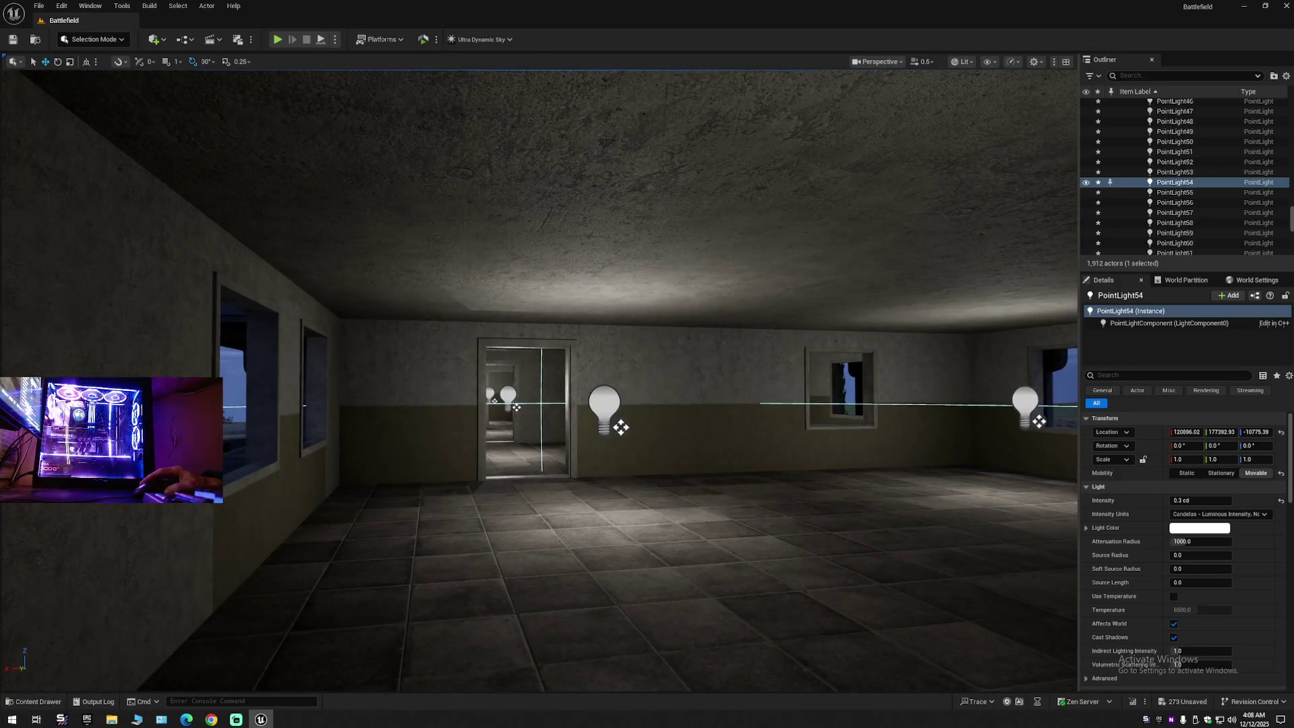
pyautogui.scroll(-4, 825, 422)
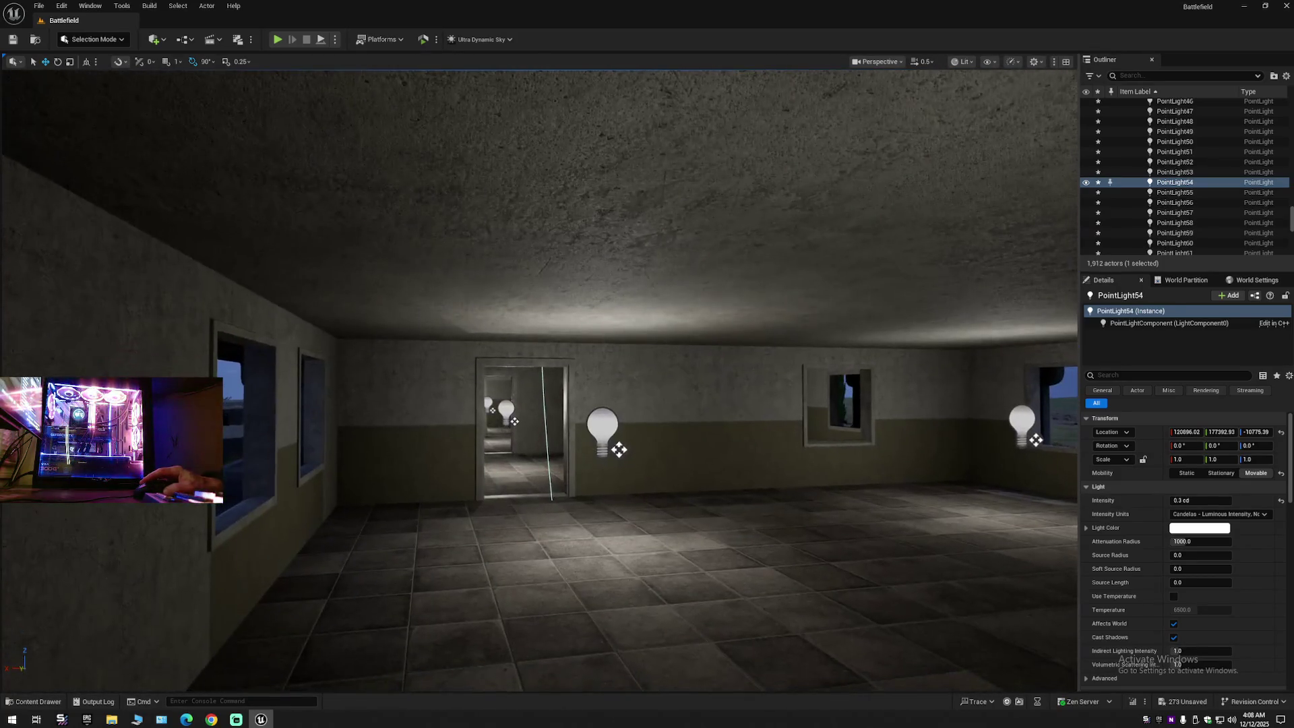
pyautogui.moveTo(825, 422); pyautogui.dragTo(741, 422)
pyautogui.click(388, 372)
pyautogui.scroll(-8, 388, 372)
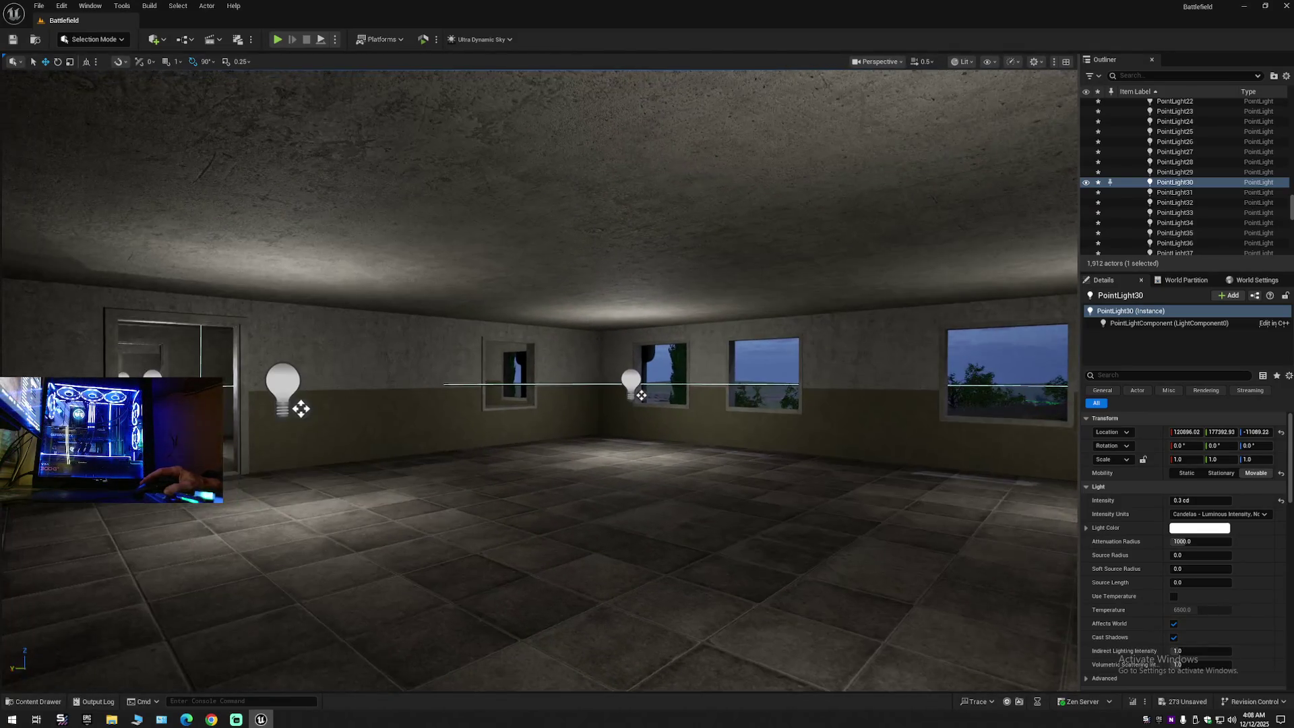
pyautogui.scroll(-5, 516, 440)
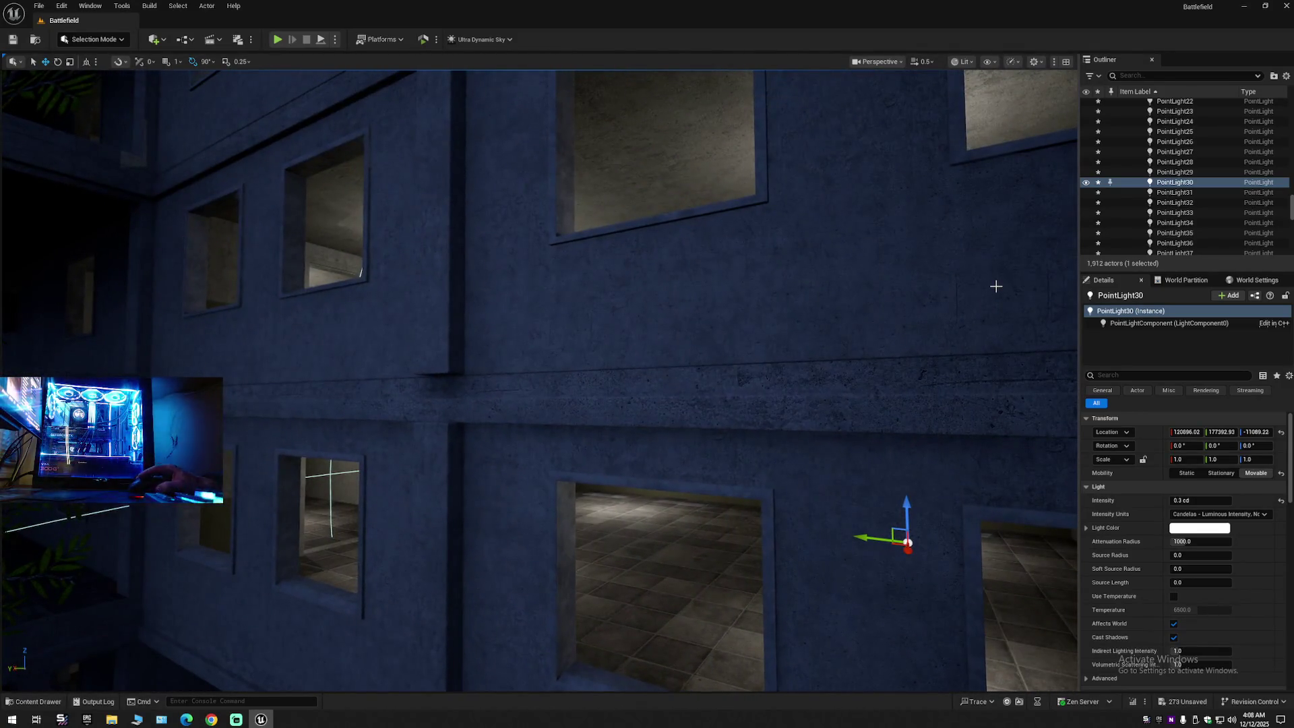
pyautogui.scroll(10, 643, 373)
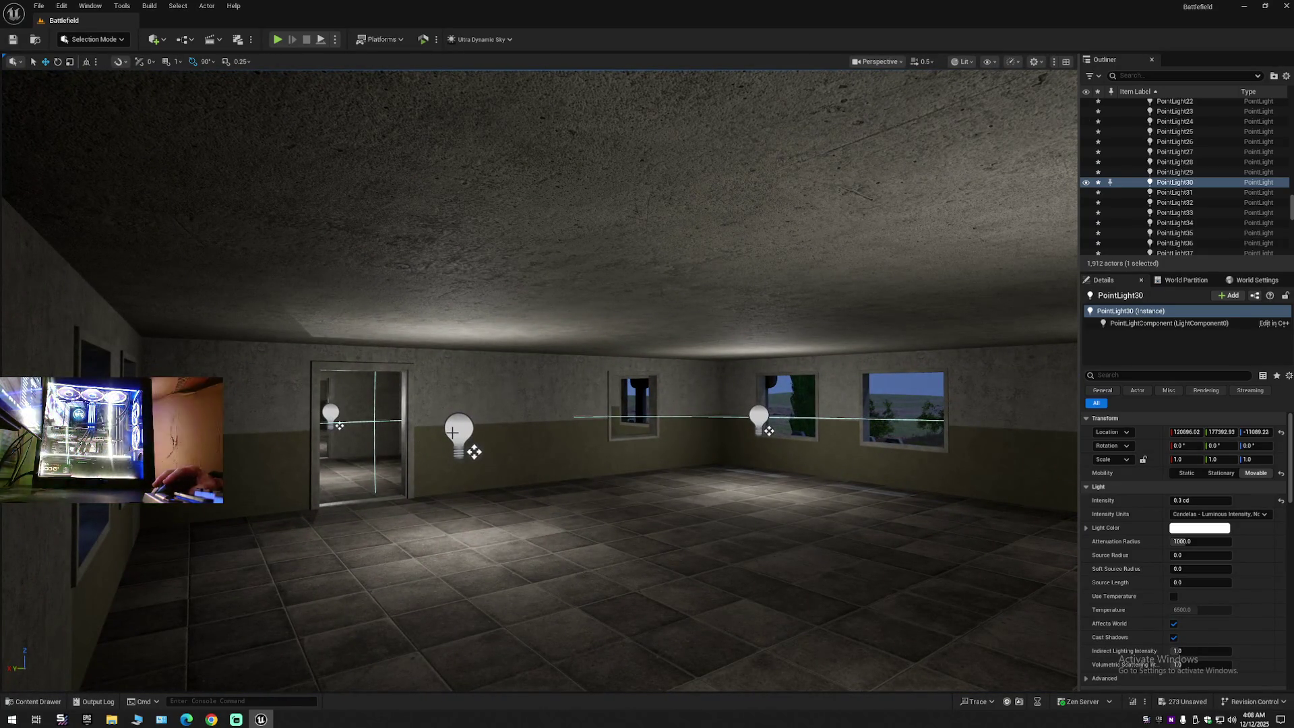
# Step: Select the bulbs by the window, centre and far doorway, then pull back to view the building
pyautogui.click(459, 431)
pyautogui.keyDown('ctrl'); pyautogui.click(757, 421); pyautogui.keyUp('ctrl')
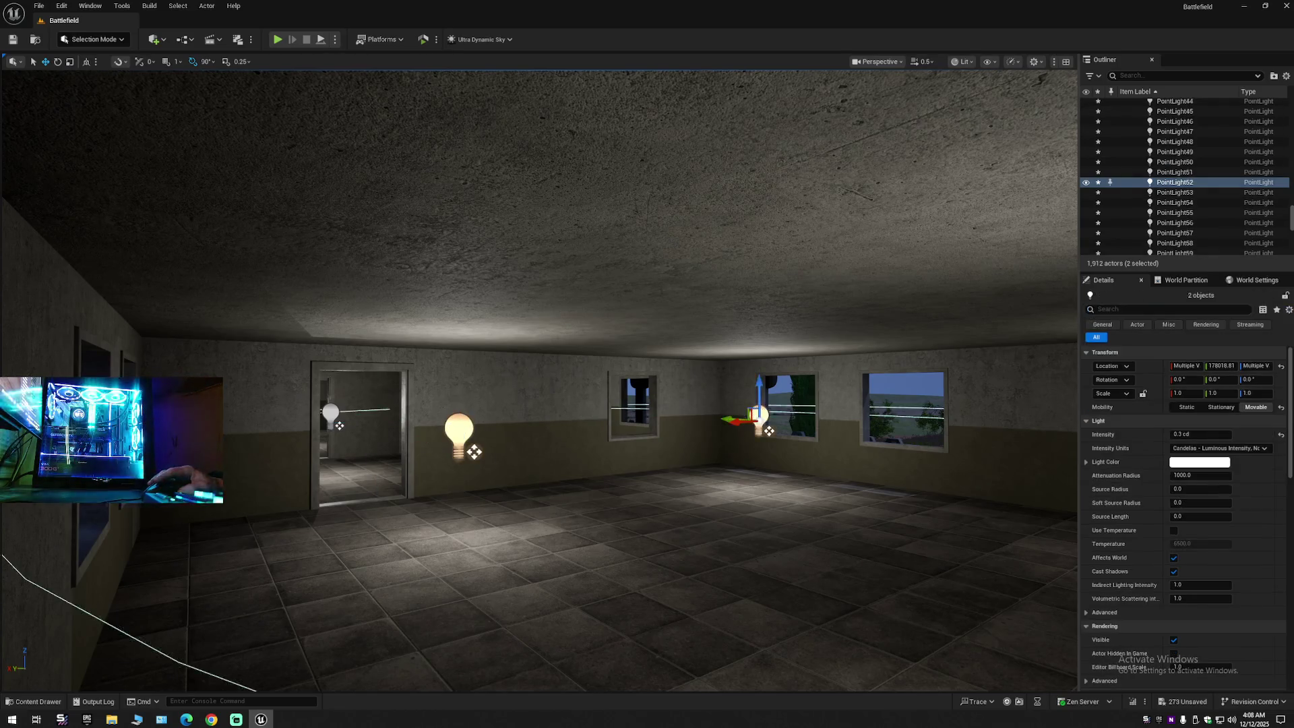
pyautogui.moveTo(757, 421); pyautogui.dragTo(720, 442)
pyautogui.keyDown('ctrl'); pyautogui.click(457, 387); pyautogui.keyUp('ctrl')
pyautogui.moveTo(539, 405)
pyautogui.mouseDown()
pyautogui.moveTo(607, 404)
pyautogui.moveTo(465, 411)
pyautogui.mouseUp()
pyautogui.keyDown('ctrl'); pyautogui.click(550, 364); pyautogui.keyUp('ctrl')
pyautogui.scroll(-2, 539, 377)
pyautogui.moveTo(539, 378)
pyautogui.mouseDown()
pyautogui.moveTo(458, 385)
pyautogui.moveTo(475, 324)
pyautogui.mouseUp()
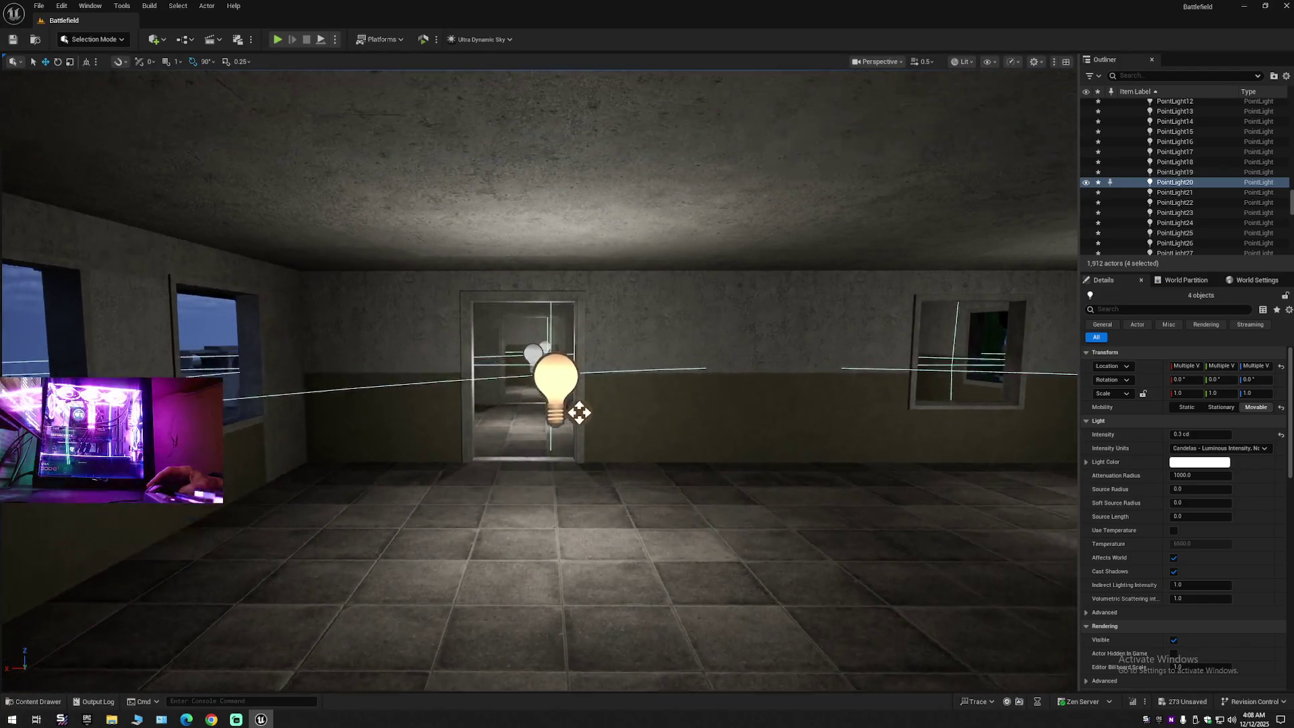
pyautogui.moveTo(576, 431)
pyautogui.mouseDown()
pyautogui.moveTo(491, 384)
pyautogui.moveTo(434, 372)
pyautogui.mouseUp()
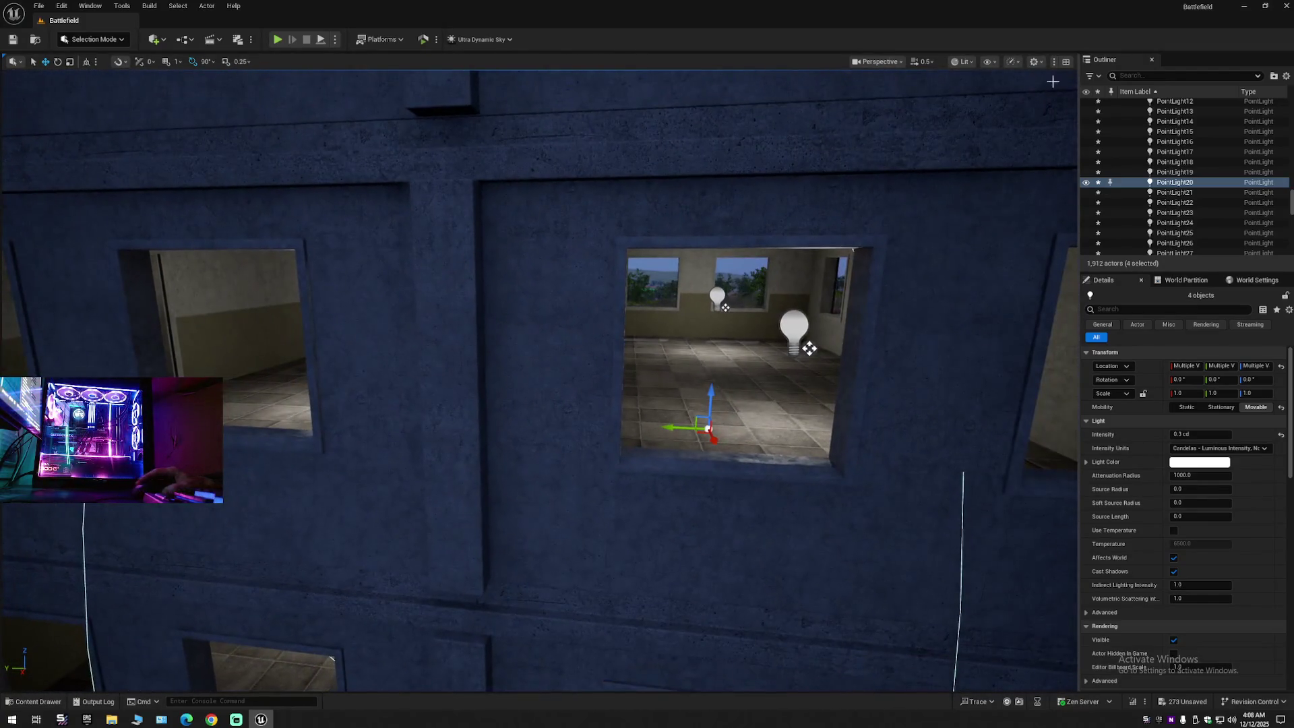
pyautogui.moveTo(801, 364); pyautogui.dragTo(786, 394)
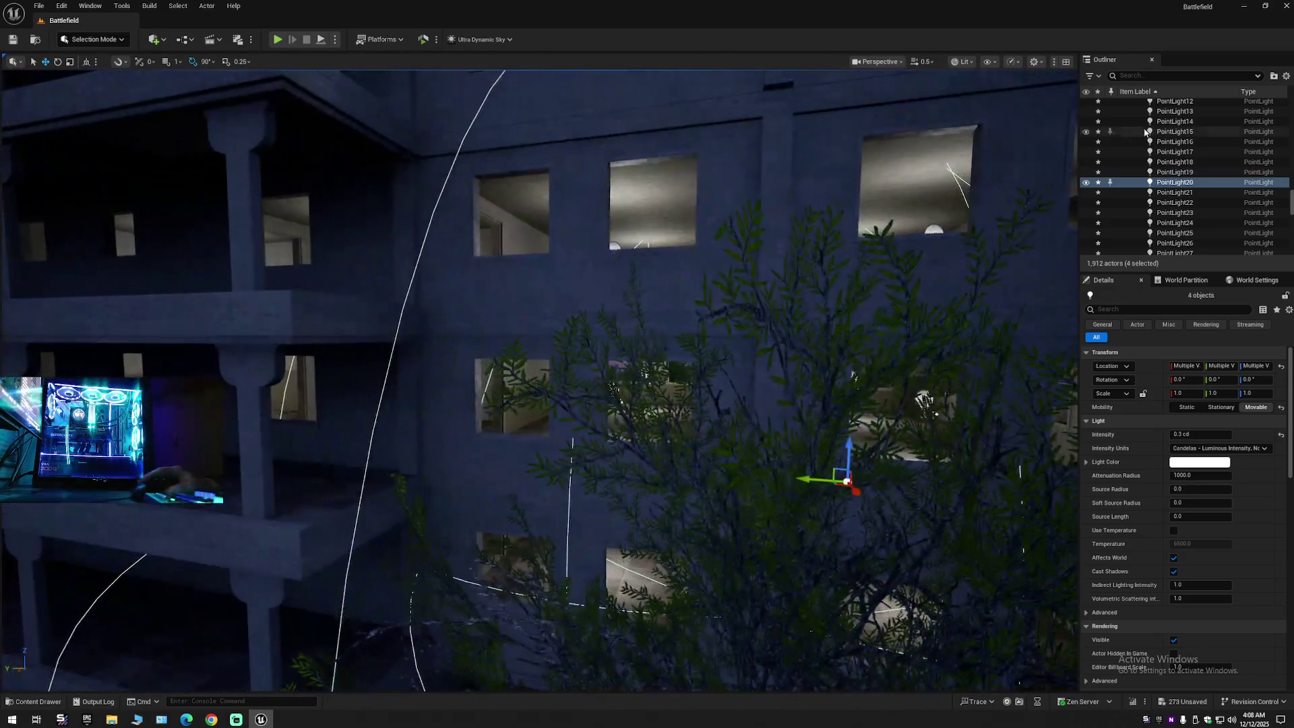
# Step: Collapse the Outliner tree and hide Building 1 to expose its interior lights
pyautogui.click(1287, 76)
pyautogui.click(1189, 126)
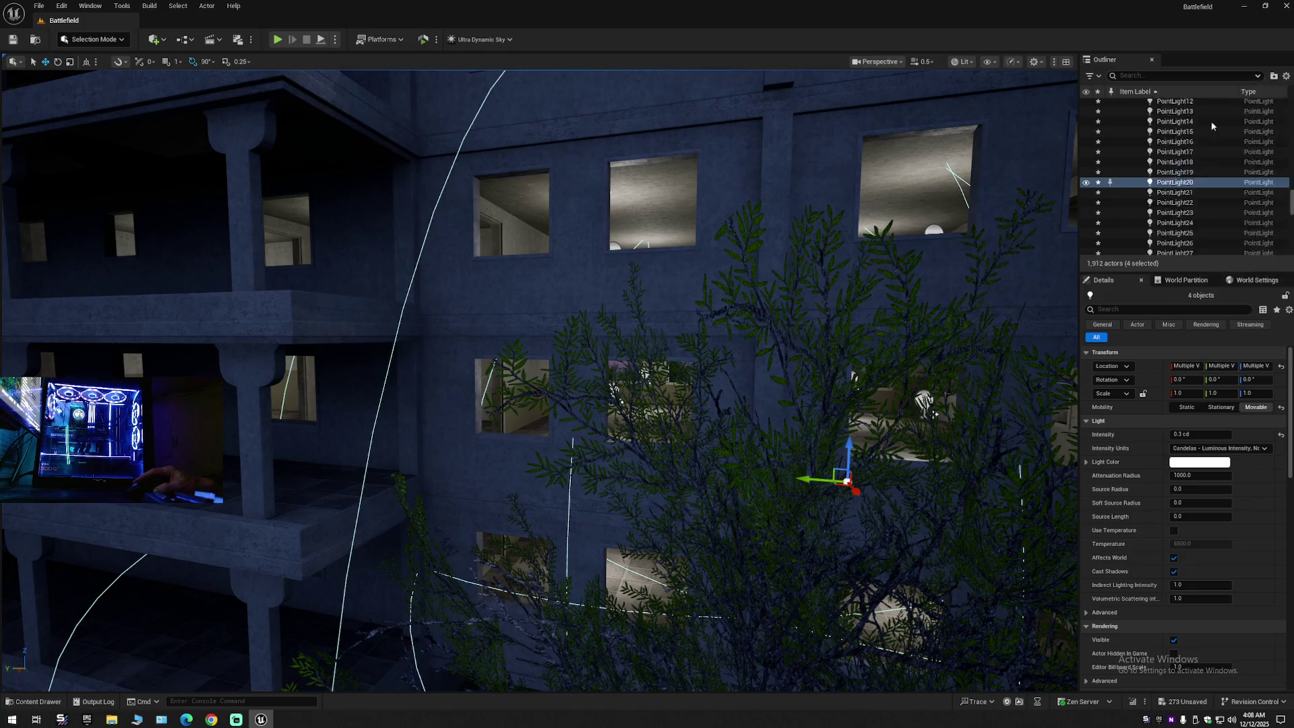
pyautogui.click(1123, 104)
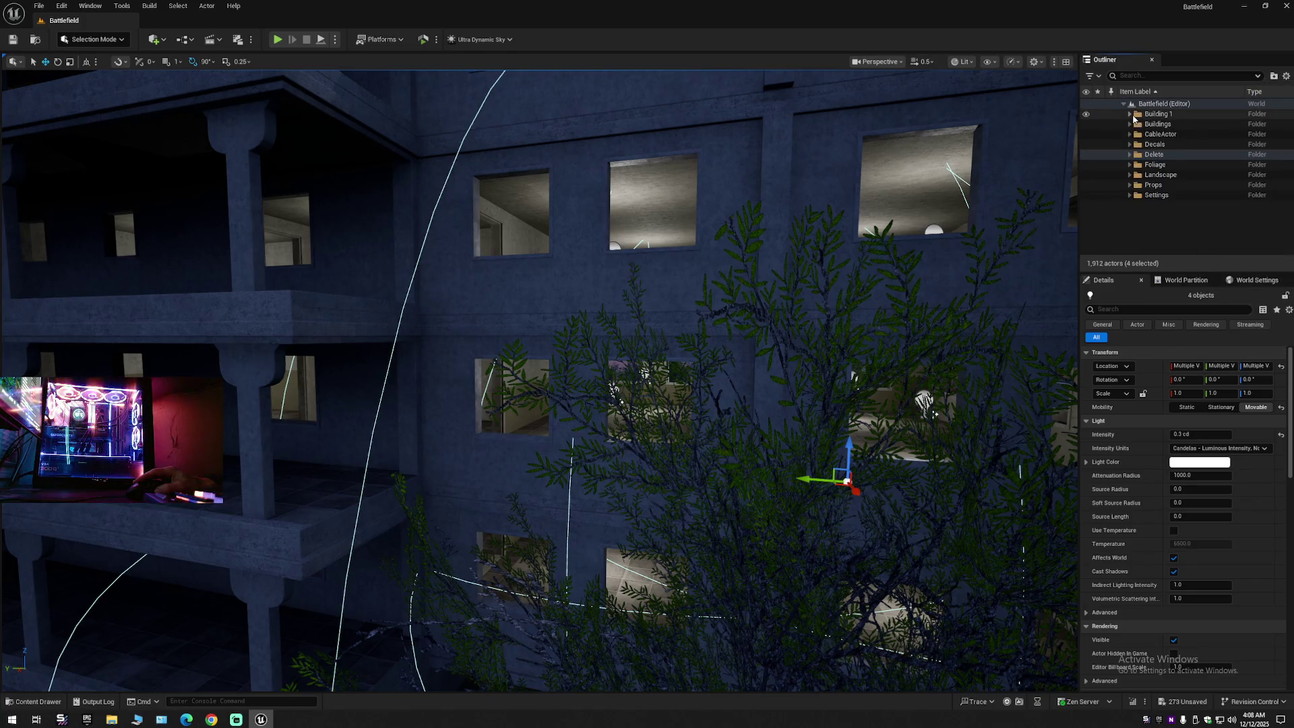
pyautogui.click(1086, 115)
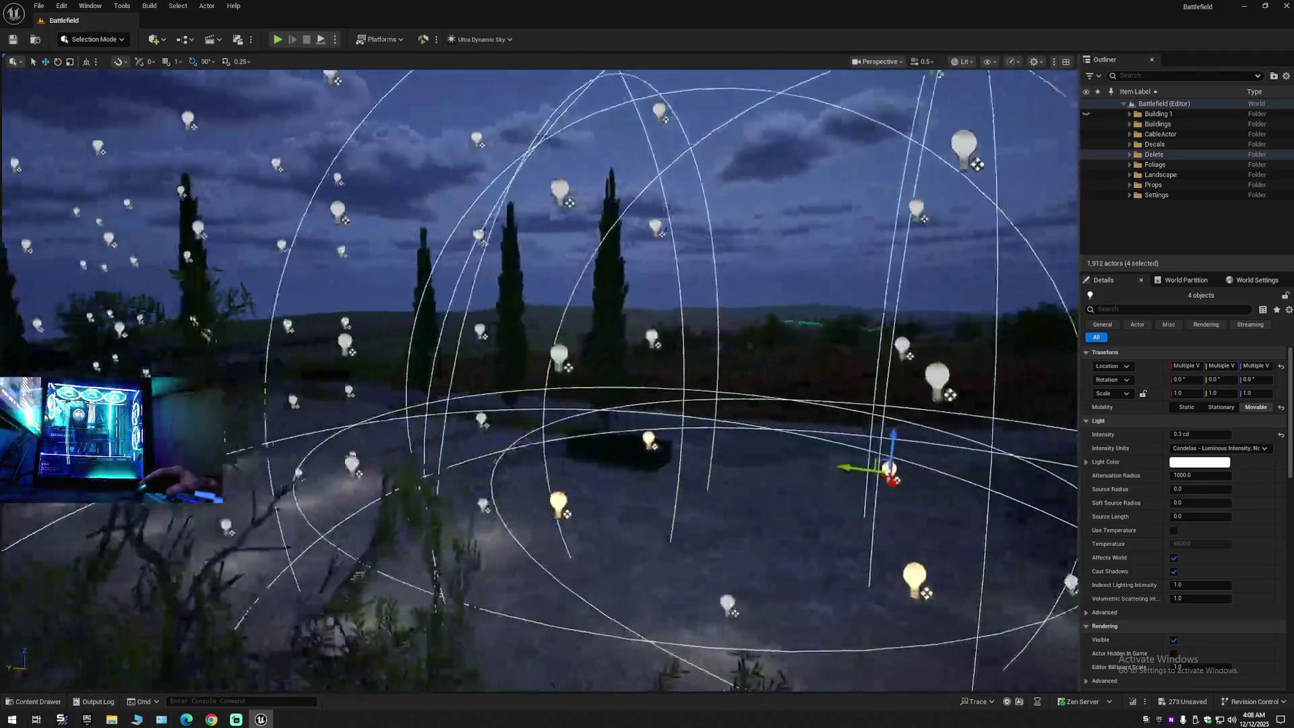
pyautogui.moveTo(539, 377)
pyautogui.mouseDown()
pyautogui.moveTo(458, 380)
pyautogui.moveTo(951, 255)
pyautogui.mouseUp()
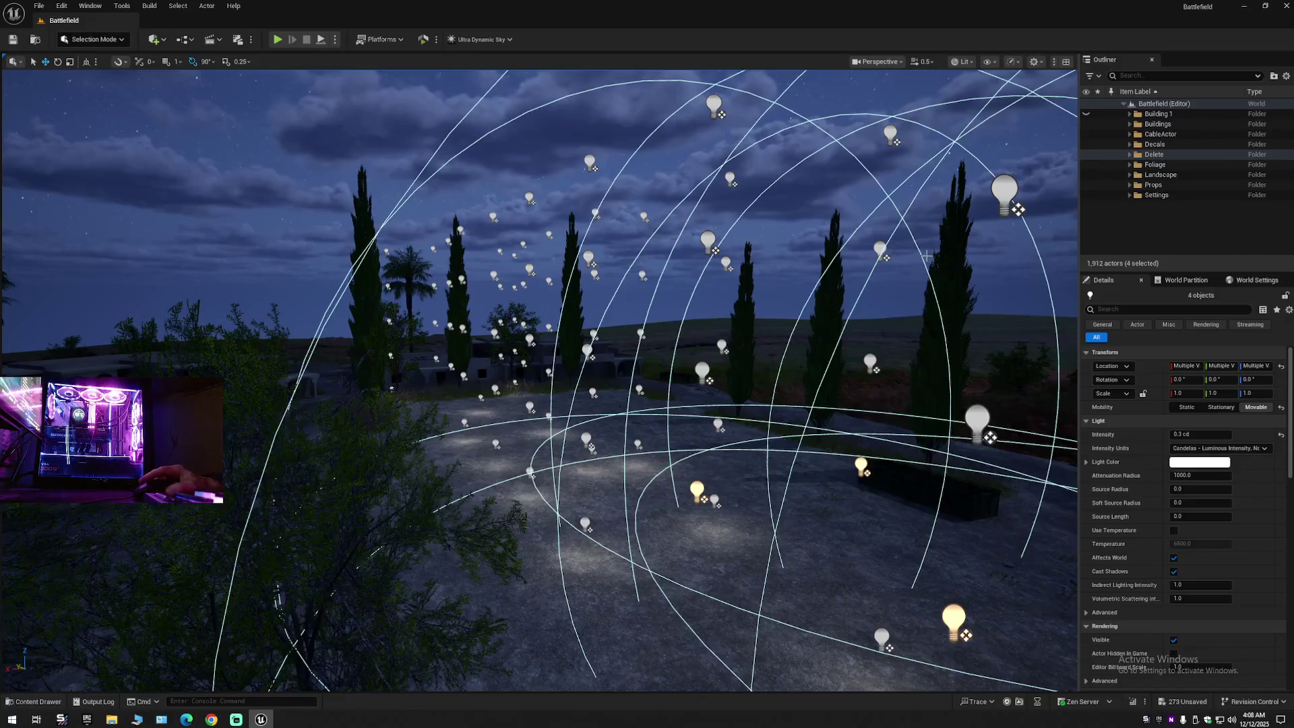
pyautogui.moveTo(885, 283)
pyautogui.mouseDown()
pyautogui.moveTo(879, 235)
pyautogui.moveTo(839, 222)
pyautogui.moveTo(584, 311)
pyautogui.mouseUp()
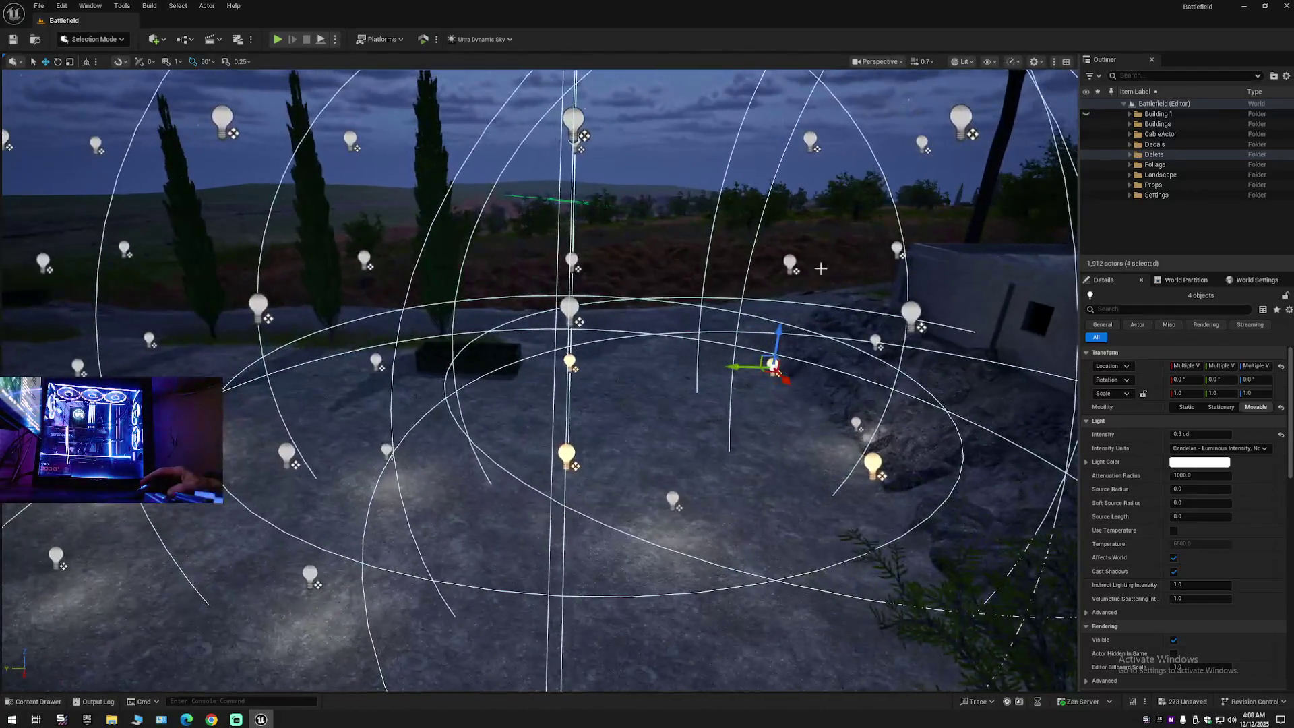
# Step: Select seven of the exposed point lights on the lower and upper levels
pyautogui.keyDown('ctrl'); pyautogui.click(569, 307); pyautogui.keyUp('ctrl')
pyautogui.keyDown('ctrl'); pyautogui.click(572, 263); pyautogui.keyUp('ctrl')
pyautogui.keyDown('ctrl'); pyautogui.click(790, 263); pyautogui.keyUp('ctrl')
pyautogui.keyDown('ctrl'); pyautogui.click(911, 314); pyautogui.keyUp('ctrl')
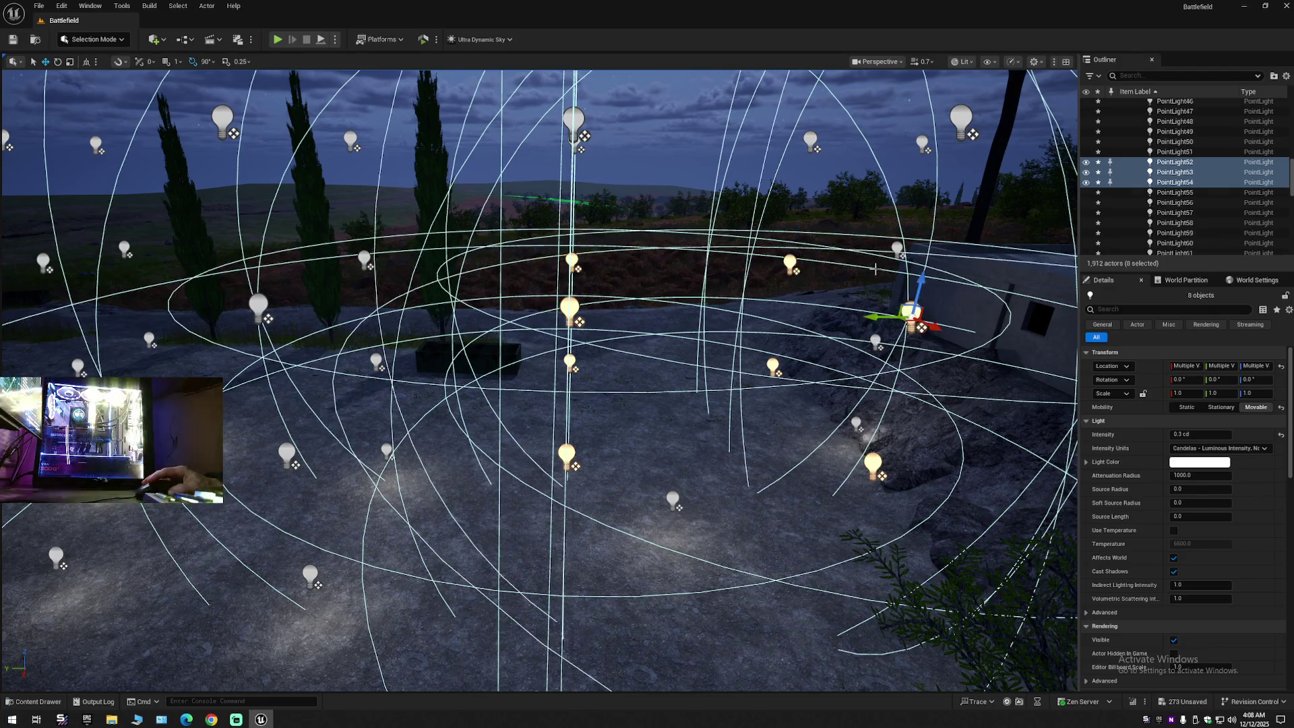
pyautogui.keyDown('ctrl'); pyautogui.click(810, 143); pyautogui.keyUp('ctrl')
pyautogui.keyDown('ctrl'); pyautogui.click(573, 121); pyautogui.keyUp('ctrl')
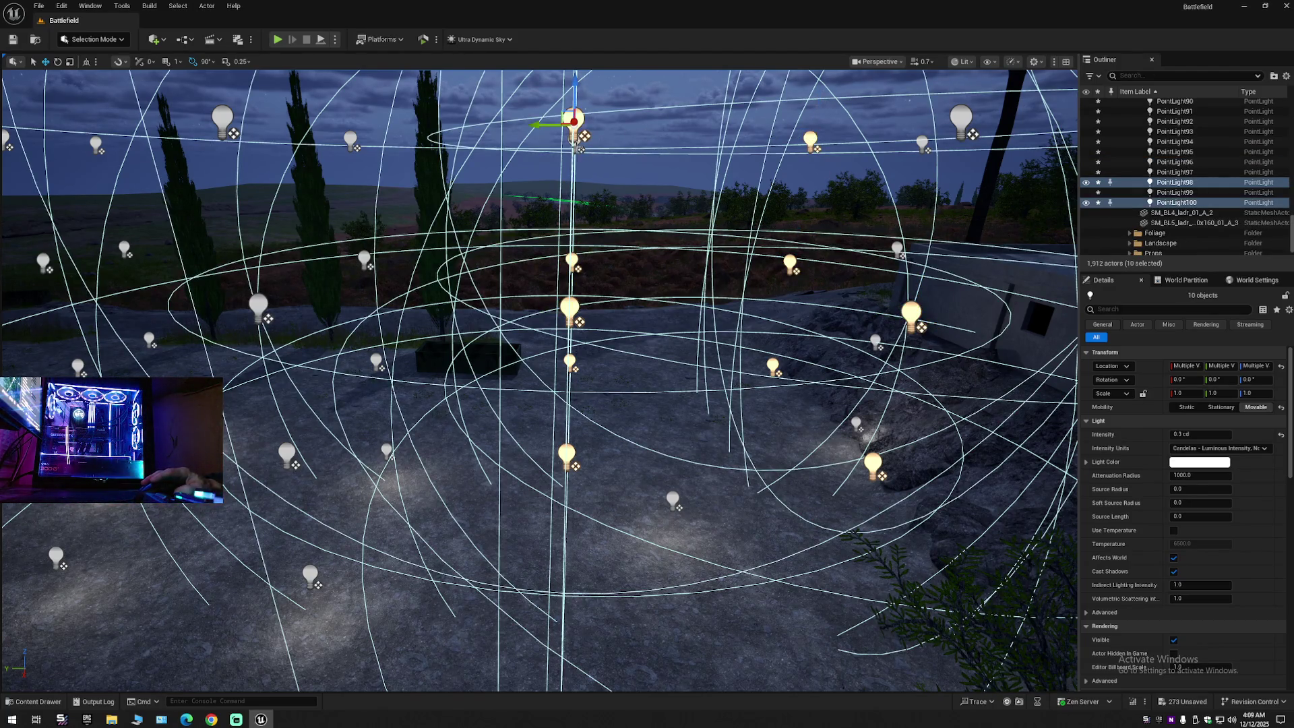
pyautogui.keyDown('ctrl'); pyautogui.click(575, 142); pyautogui.keyUp('ctrl')
pyautogui.scroll(-5, 686, 231)
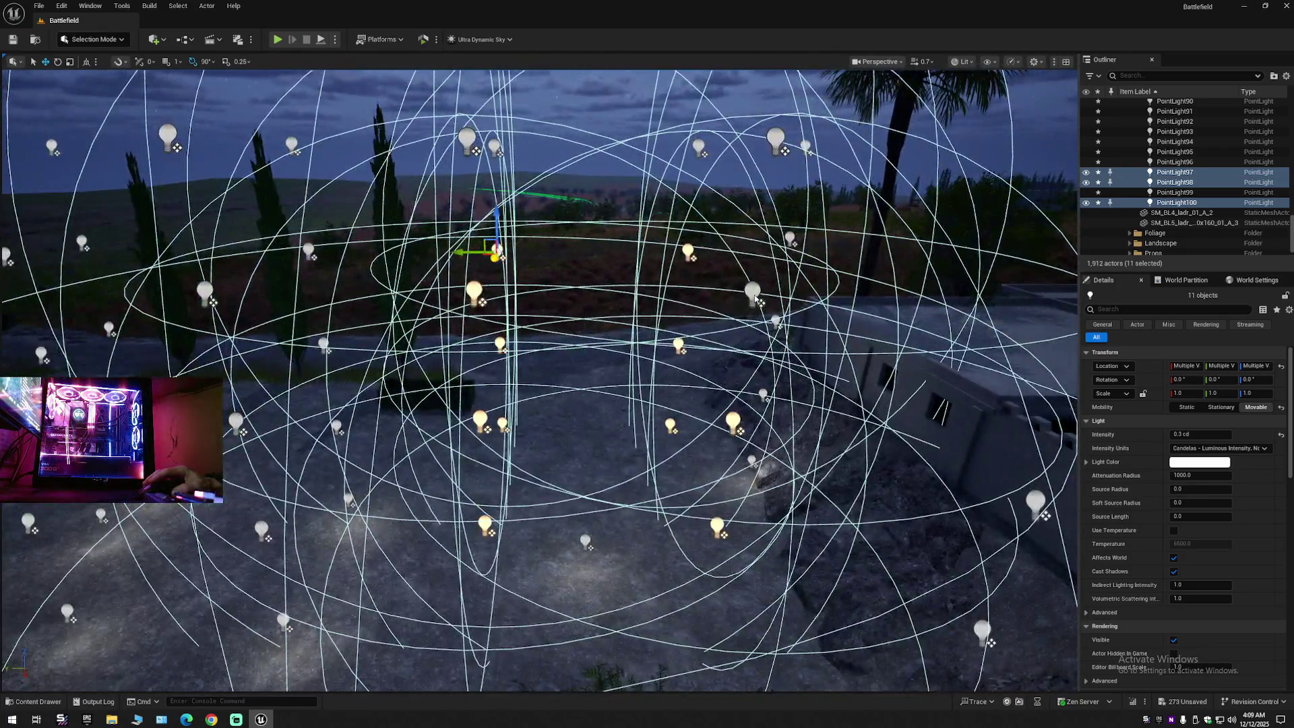
# Step: Add more upper-floor lights to reach sixteen, then toggle their visibility off and on
pyautogui.keyDown('ctrl'); pyautogui.click(754, 295); pyautogui.keyUp('ctrl')
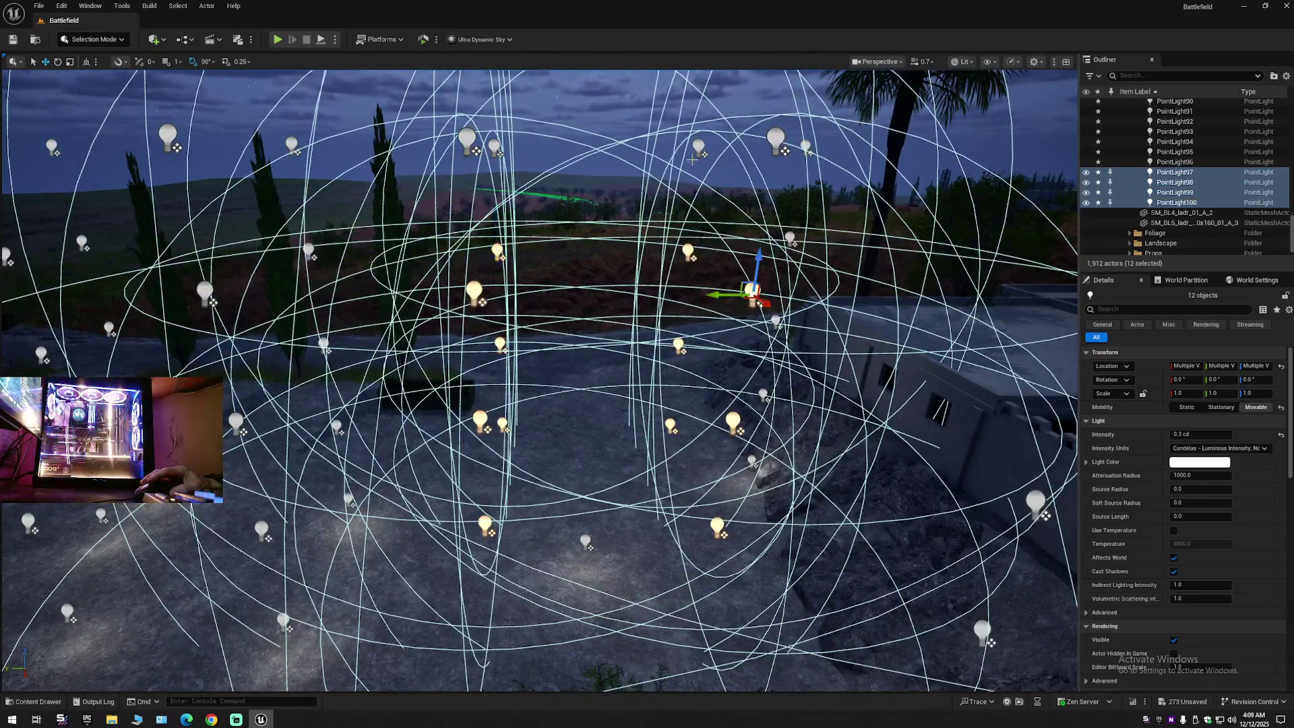
pyautogui.keyDown('ctrl'); pyautogui.click(698, 147); pyautogui.keyUp('ctrl')
pyautogui.keyDown('ctrl'); pyautogui.click(776, 139); pyautogui.keyUp('ctrl')
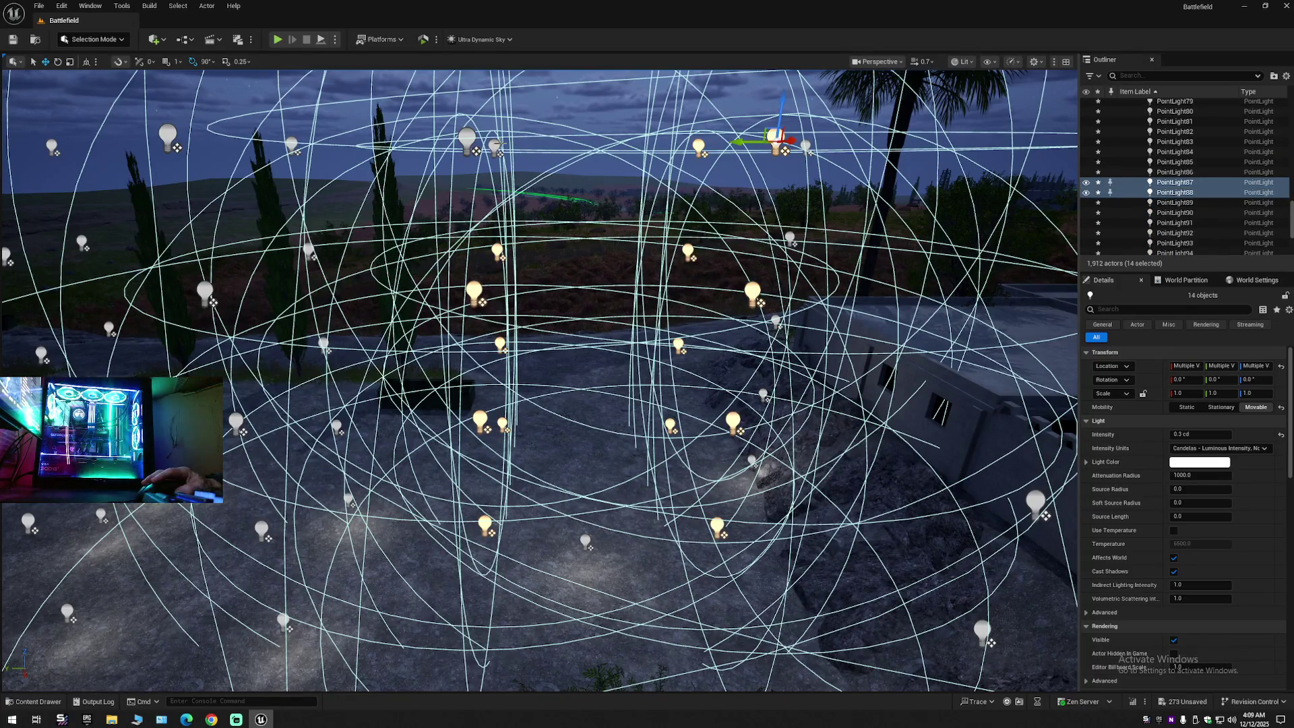
pyautogui.keyDown('ctrl'); pyautogui.click(496, 147); pyautogui.keyUp('ctrl')
pyautogui.keyDown('ctrl'); pyautogui.click(468, 147); pyautogui.keyUp('ctrl')
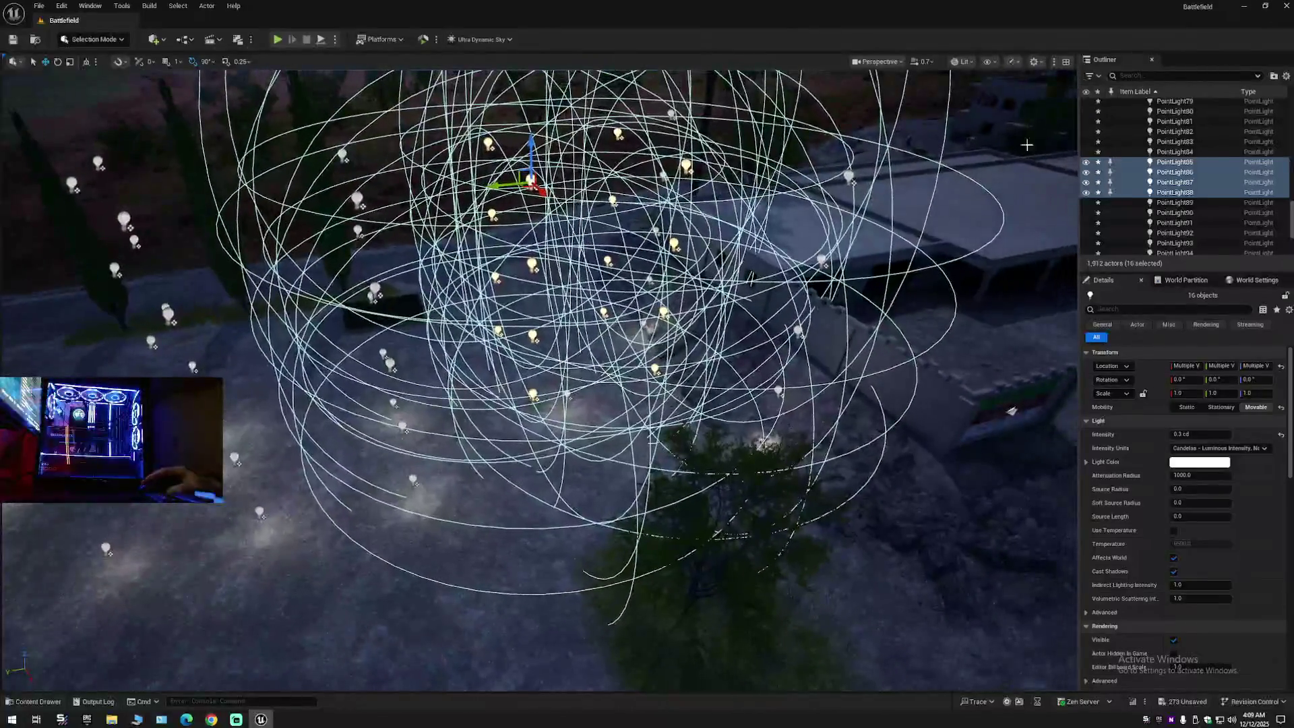
pyautogui.click(1086, 166)
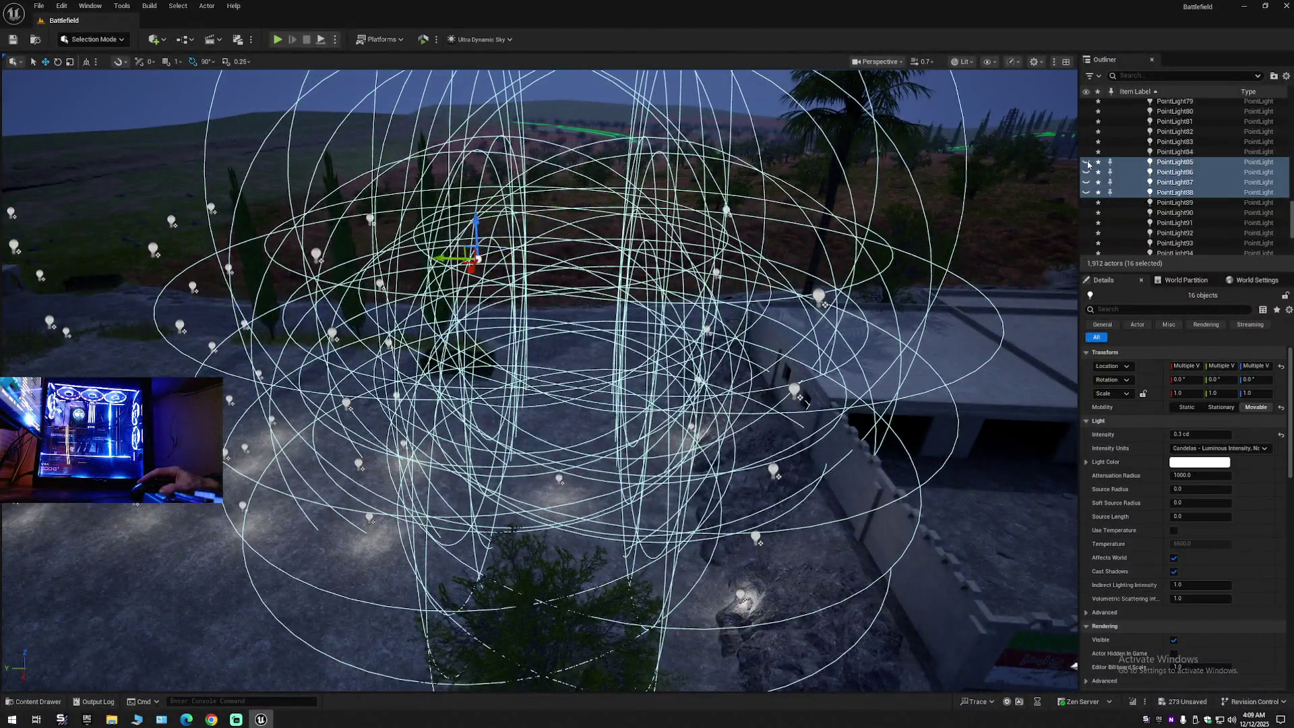
pyautogui.click(1087, 165)
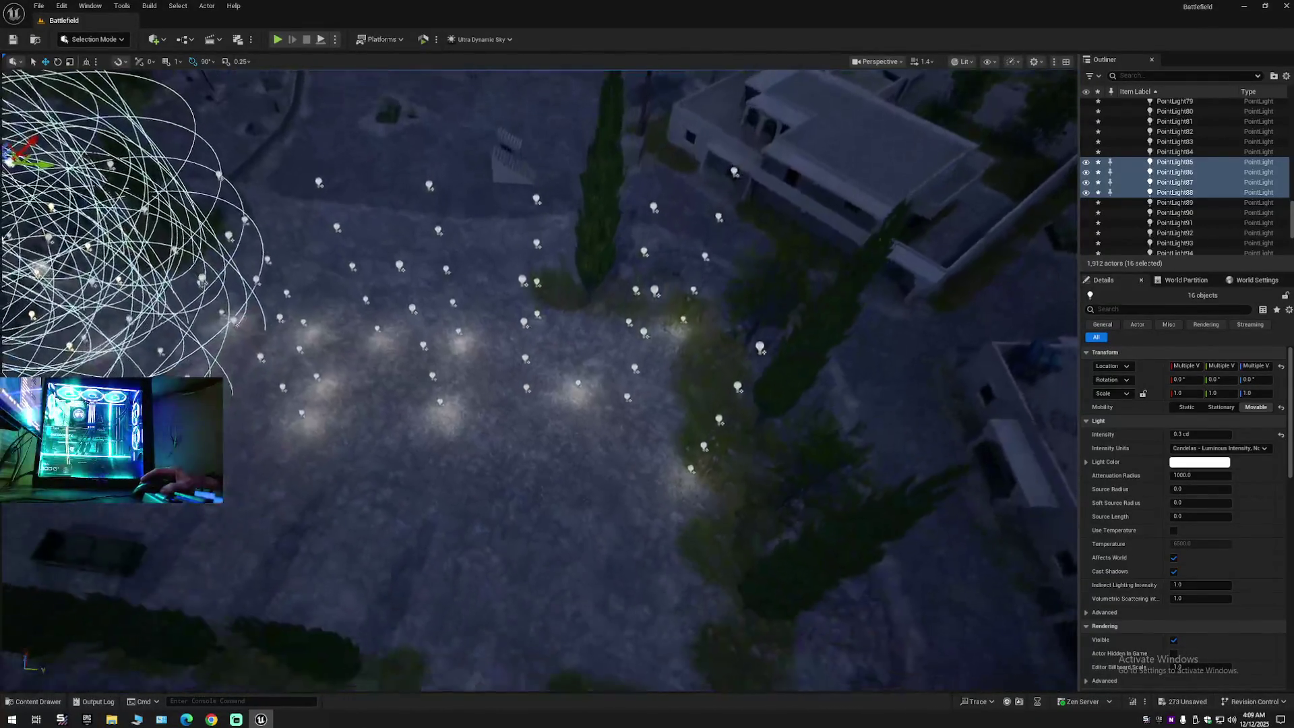
# Step: Select a first column of courtyard lights, including PointLight83, 91, 94, 92 and 93
pyautogui.keyDown('ctrl'); pyautogui.click(514, 382); pyautogui.keyUp('ctrl')
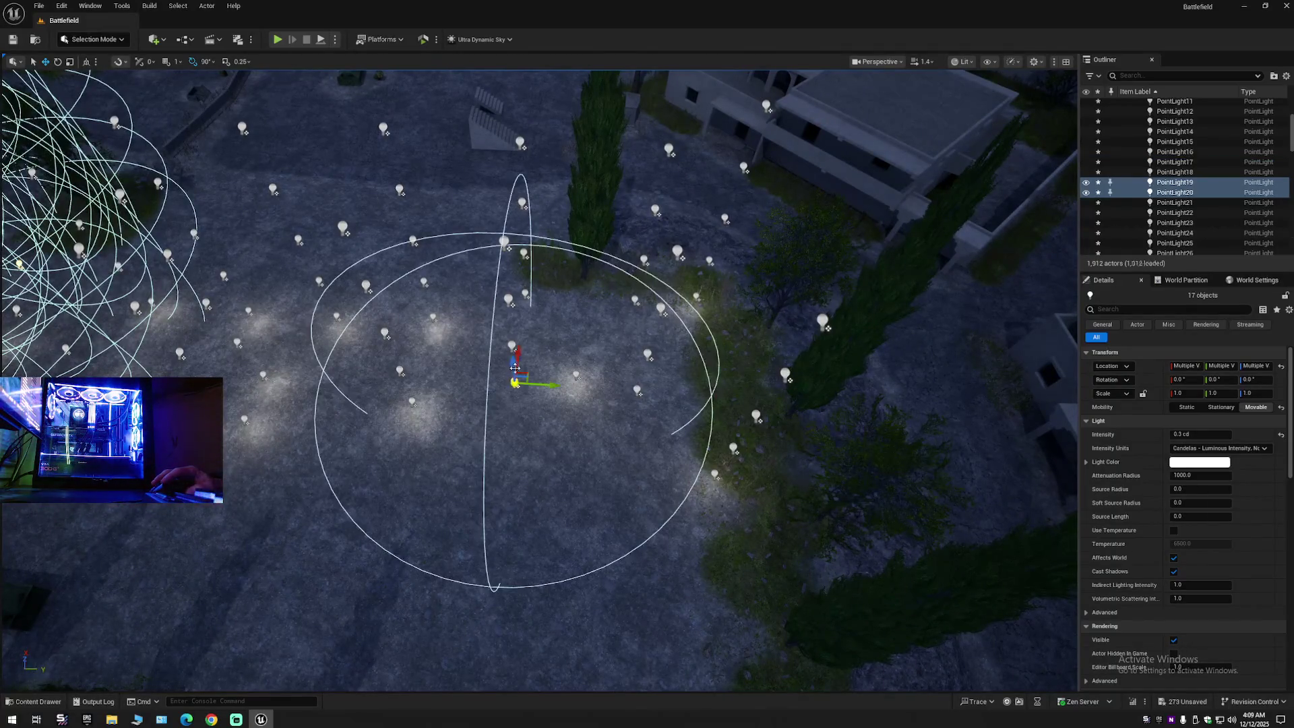
pyautogui.keyDown('ctrl'); pyautogui.click(513, 345); pyautogui.keyUp('ctrl')
pyautogui.keyDown('ctrl'); pyautogui.click(526, 292); pyautogui.keyUp('ctrl')
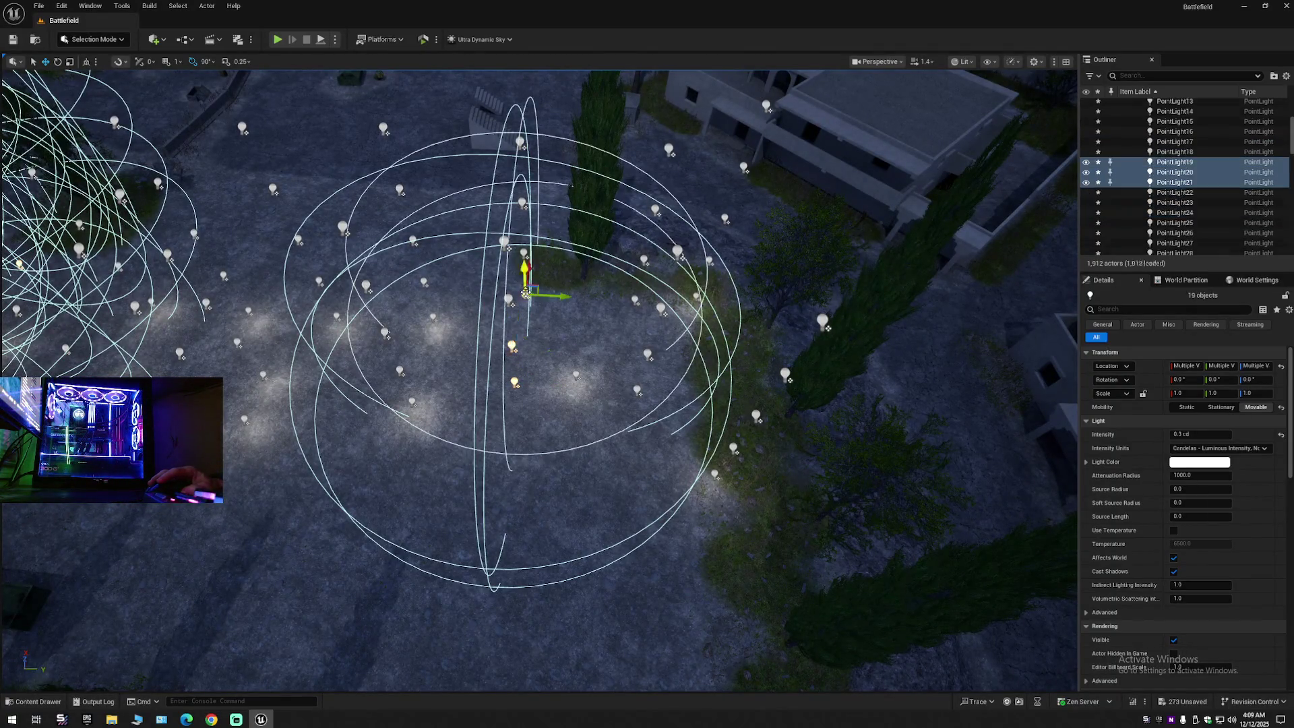
pyautogui.keyDown('ctrl'); pyautogui.click(524, 253); pyautogui.keyUp('ctrl')
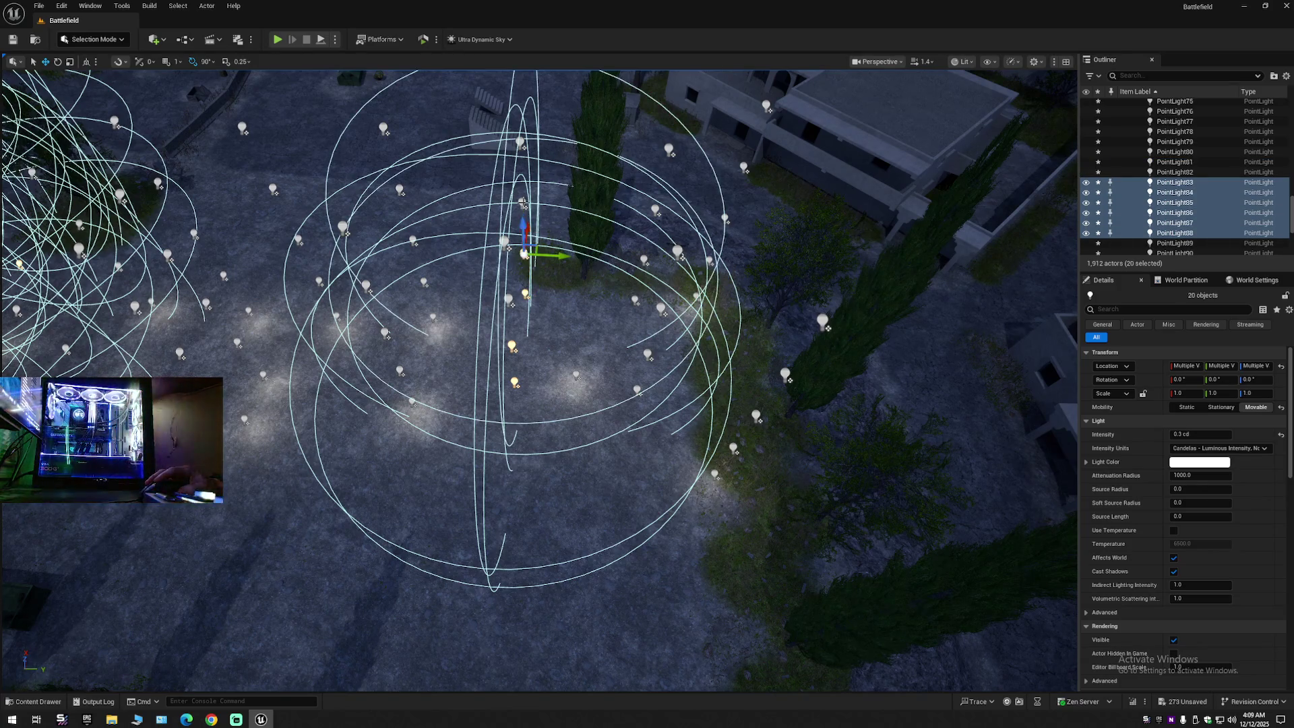
pyautogui.keyDown('ctrl'); pyautogui.click(522, 202); pyautogui.keyUp('ctrl')
pyautogui.keyDown('ctrl'); pyautogui.click(520, 143); pyautogui.keyUp('ctrl')
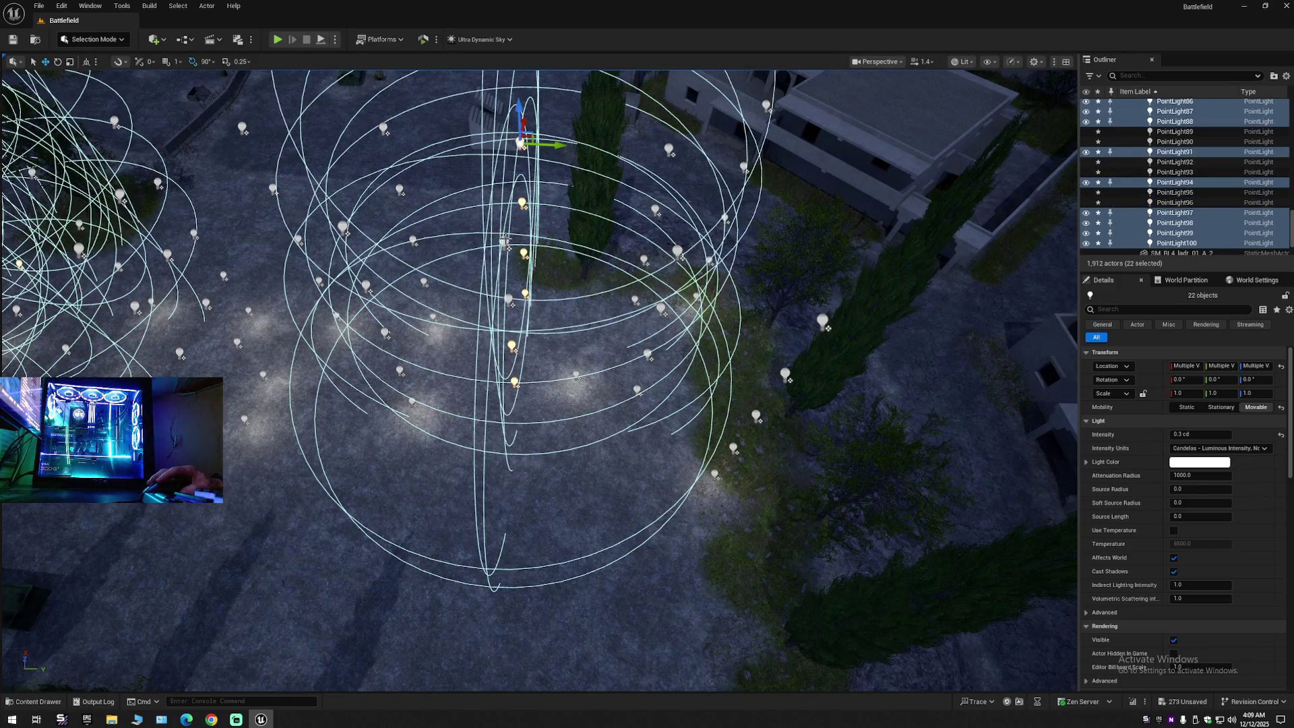
pyautogui.keyDown('ctrl'); pyautogui.click(505, 242); pyautogui.keyUp('ctrl')
pyautogui.keyDown('ctrl'); pyautogui.click(509, 299); pyautogui.keyUp('ctrl')
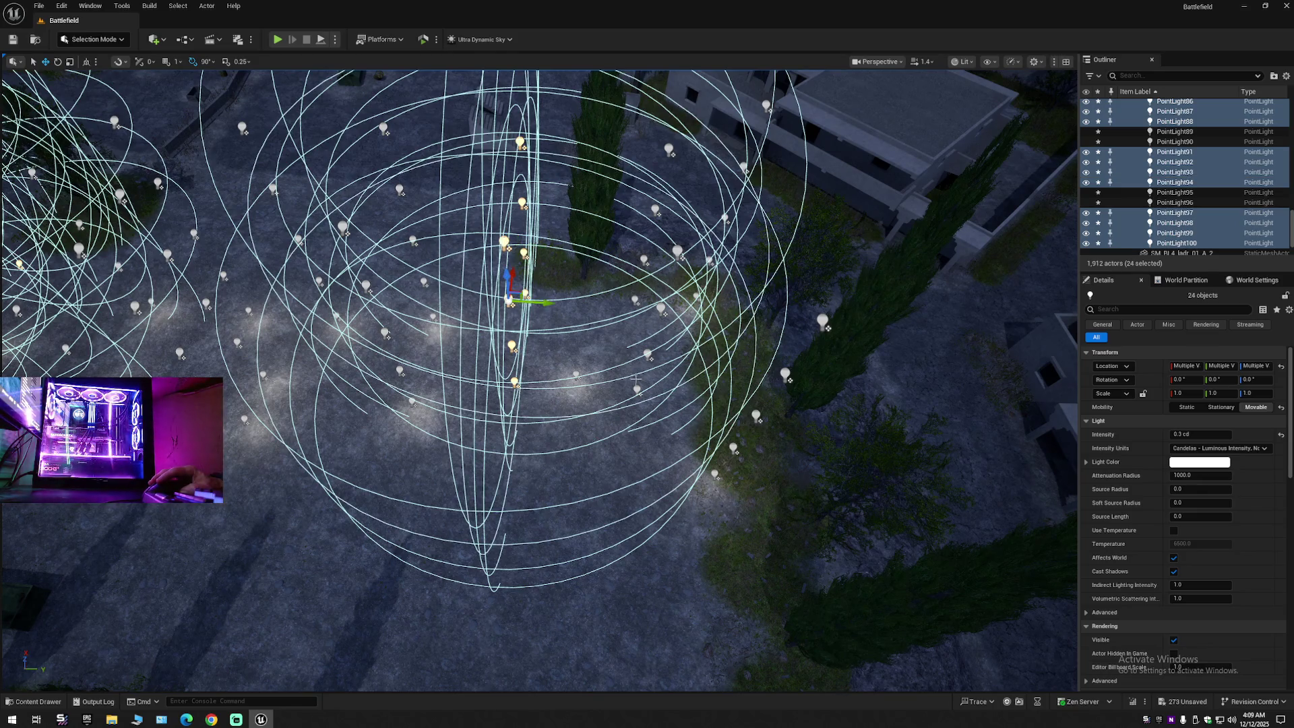
# Step: Add a second column of lights, including PointLight89 and 90, and frame the cluster
pyautogui.keyDown('ctrl'); pyautogui.click(637, 388); pyautogui.keyUp('ctrl')
pyautogui.keyDown('ctrl'); pyautogui.click(648, 352); pyautogui.keyUp('ctrl')
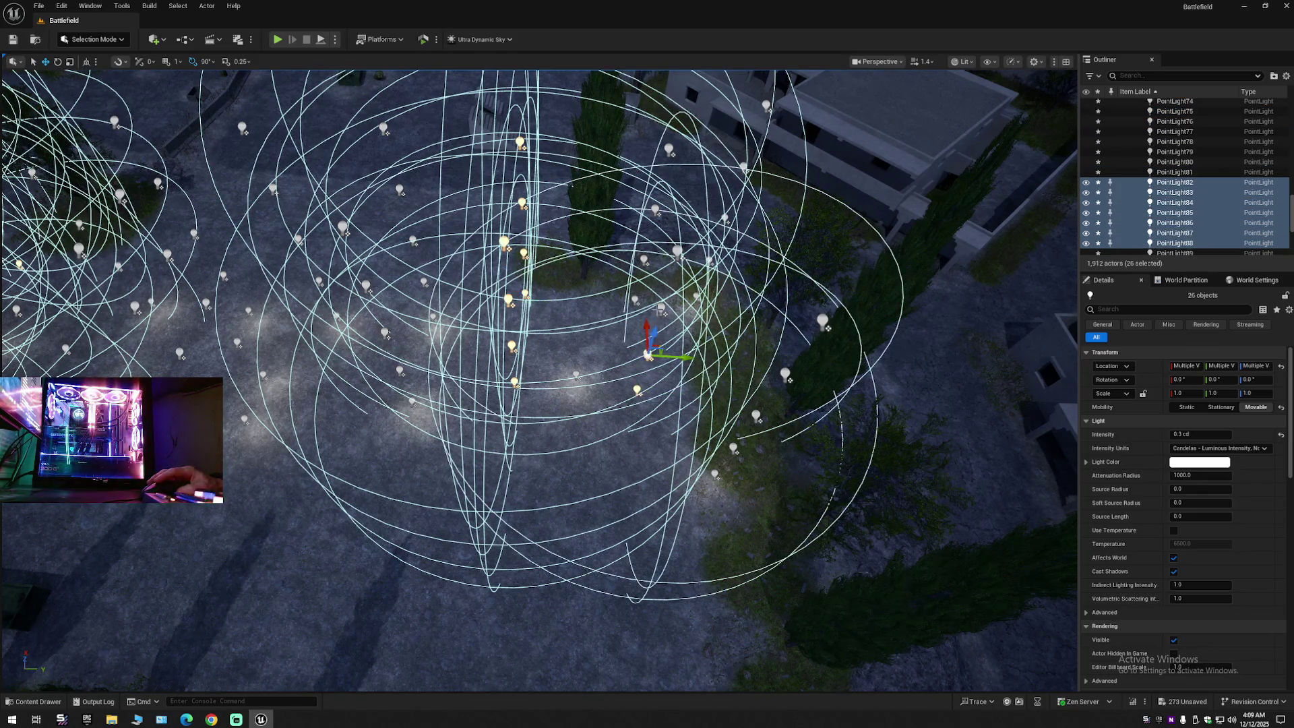
pyautogui.keyDown('ctrl'); pyautogui.click(661, 307); pyautogui.keyUp('ctrl')
pyautogui.keyDown('ctrl'); pyautogui.click(636, 286); pyautogui.keyUp('ctrl')
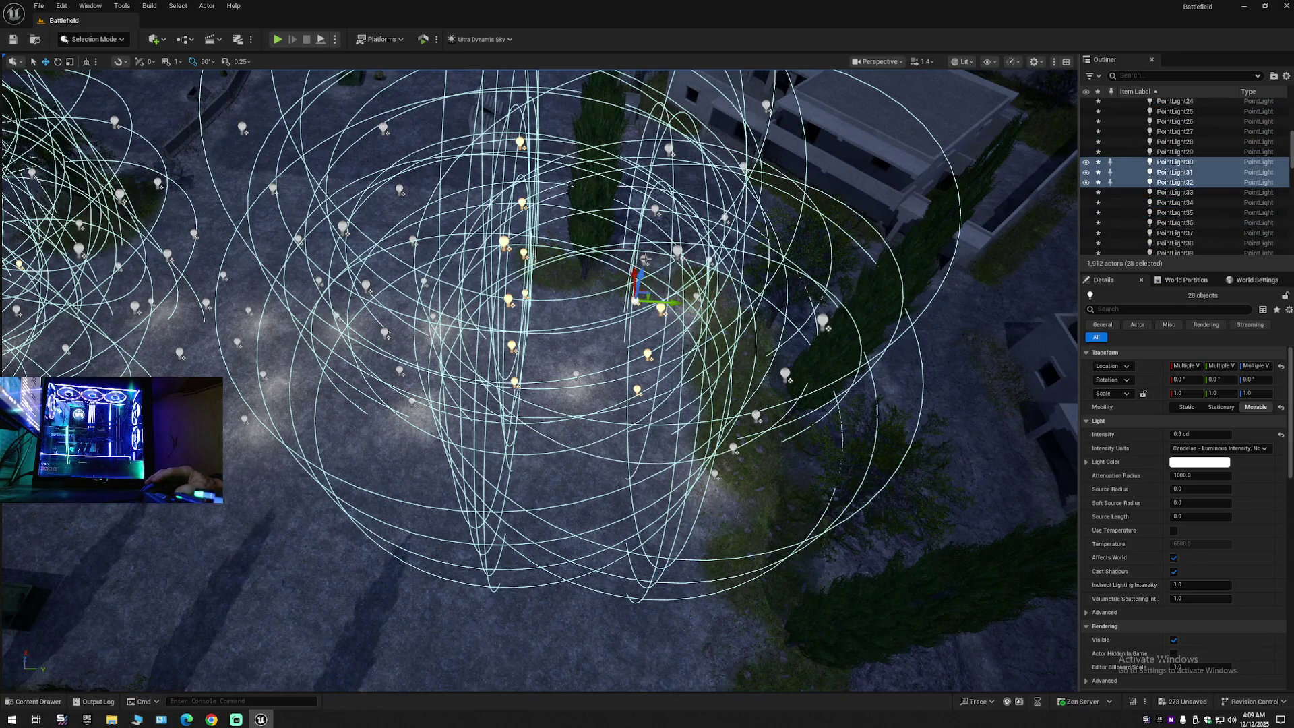
pyautogui.keyDown('ctrl'); pyautogui.click(644, 259); pyautogui.keyUp('ctrl')
pyautogui.keyDown('ctrl'); pyautogui.click(656, 209); pyautogui.keyUp('ctrl')
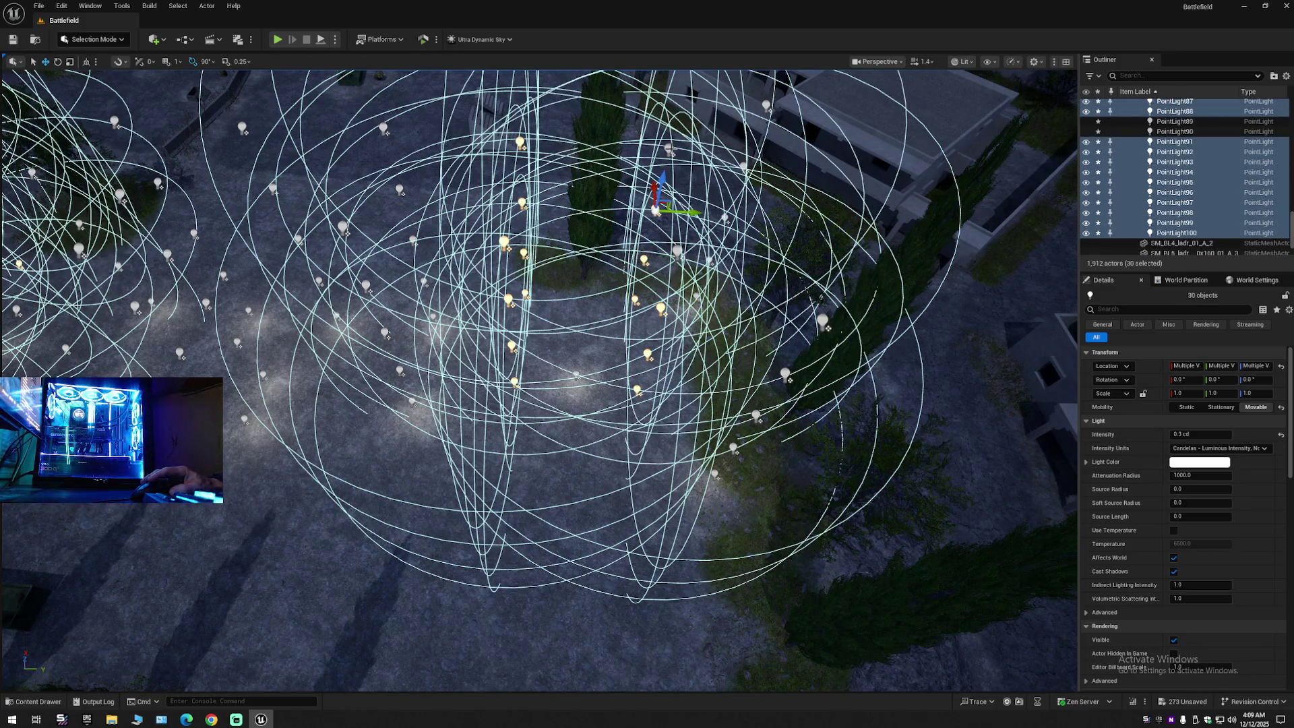
pyautogui.keyDown('ctrl'); pyautogui.click(668, 150); pyautogui.keyUp('ctrl')
pyautogui.keyDown('ctrl'); pyautogui.click(677, 250); pyautogui.keyUp('ctrl')
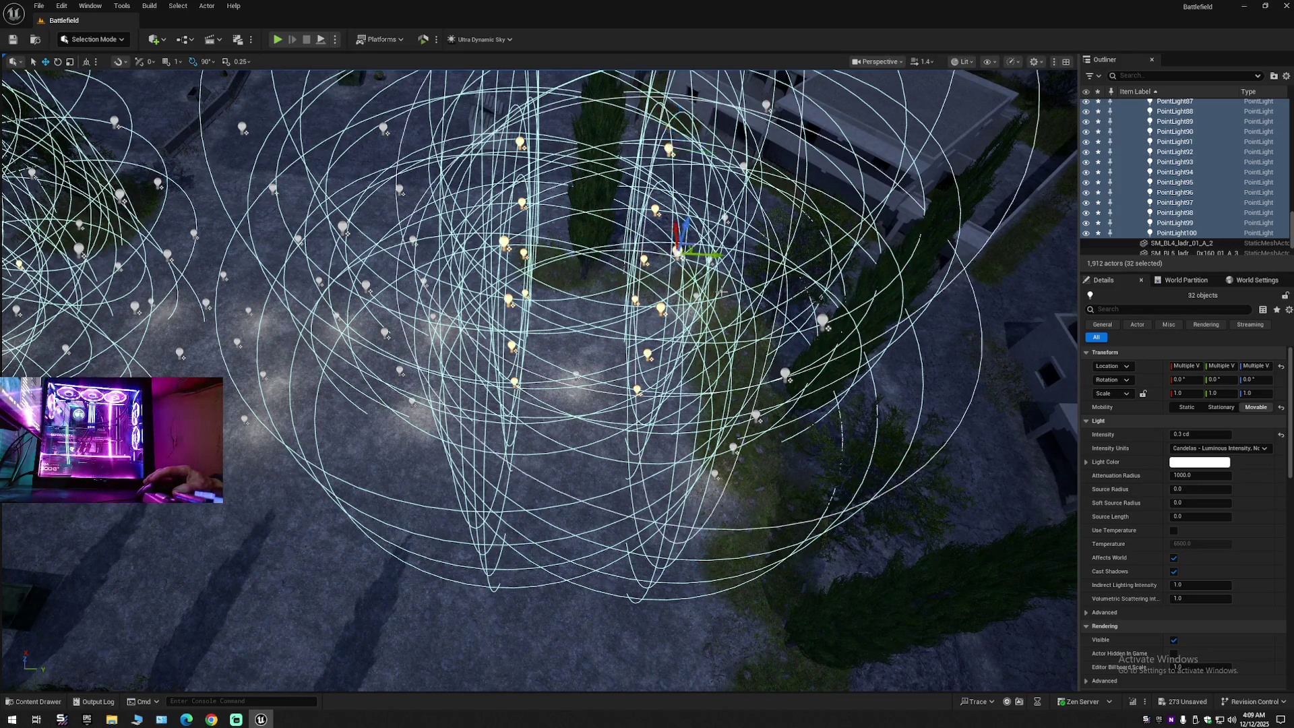
pyautogui.press('w')
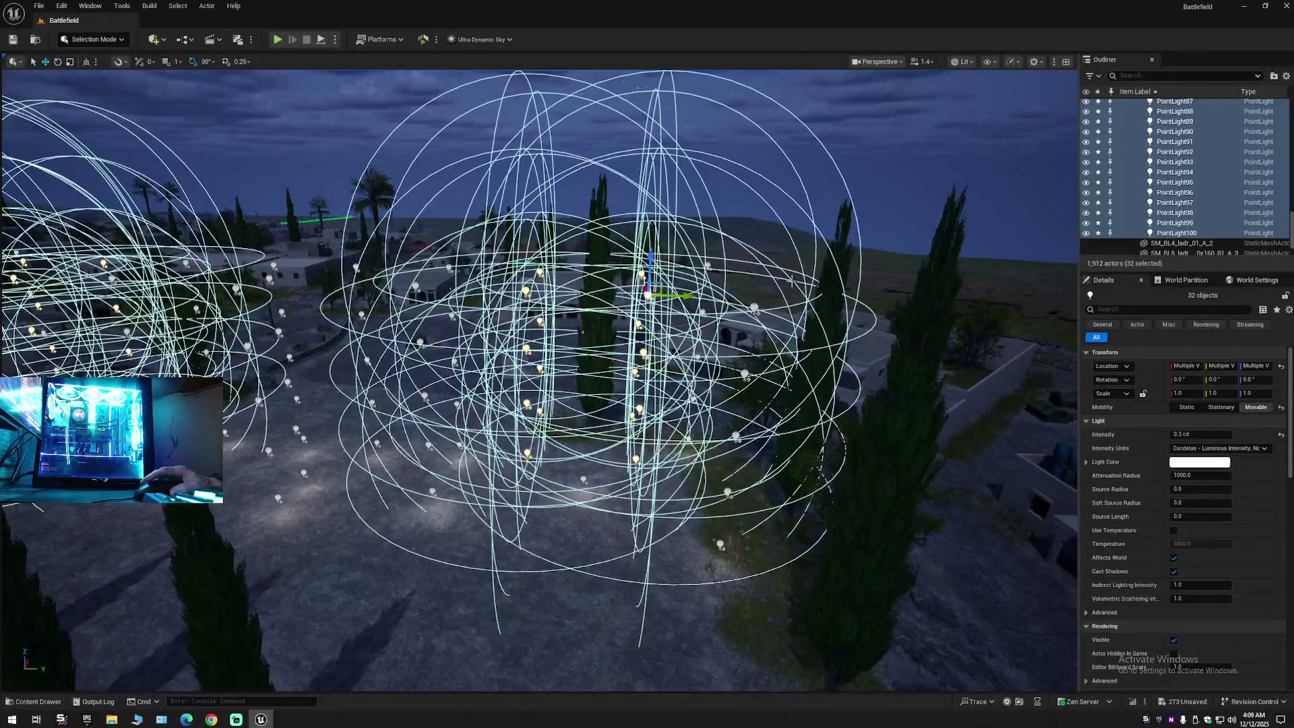
# Step: Collapse the Outliner and make the Building 1 folder visible again
pyautogui.click(1286, 76)
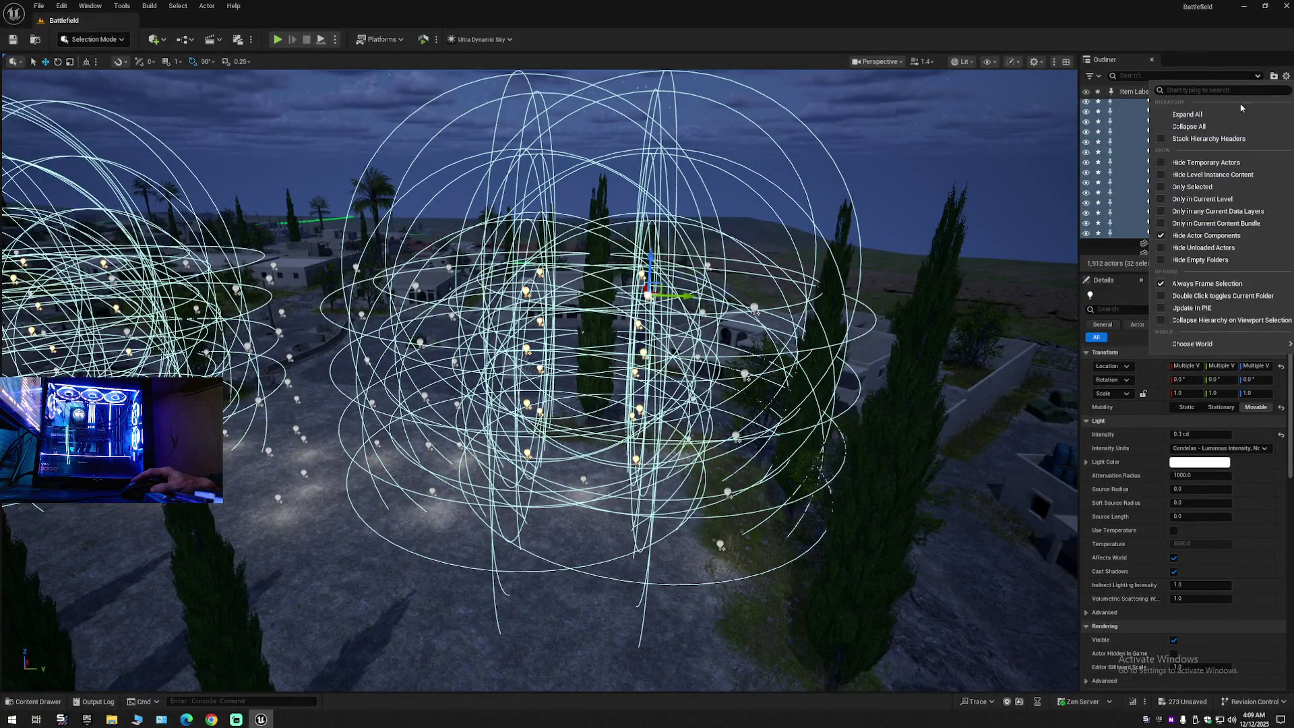
pyautogui.click(1206, 126)
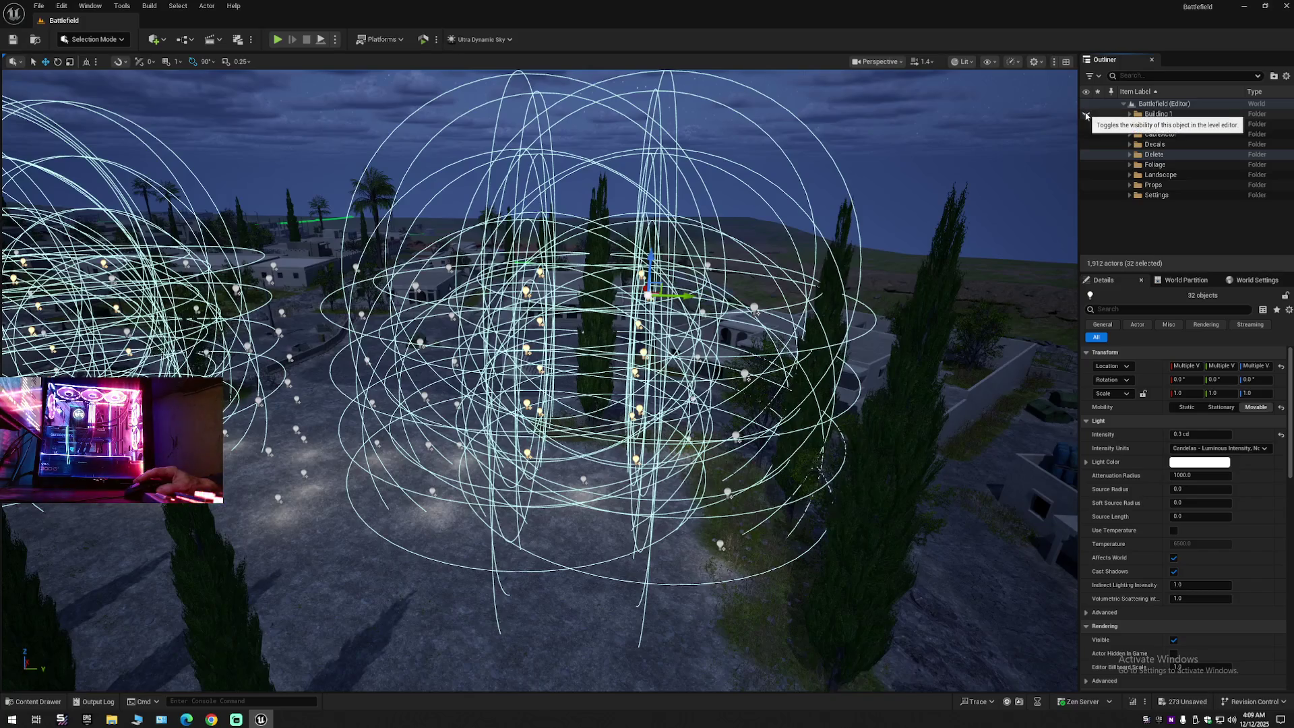
pyautogui.click(1086, 114)
# Step: Fly into a room and slide the 32 selected lights sideways along the Y axis
pyautogui.scroll(-1, 539, 378)
pyautogui.press('w')
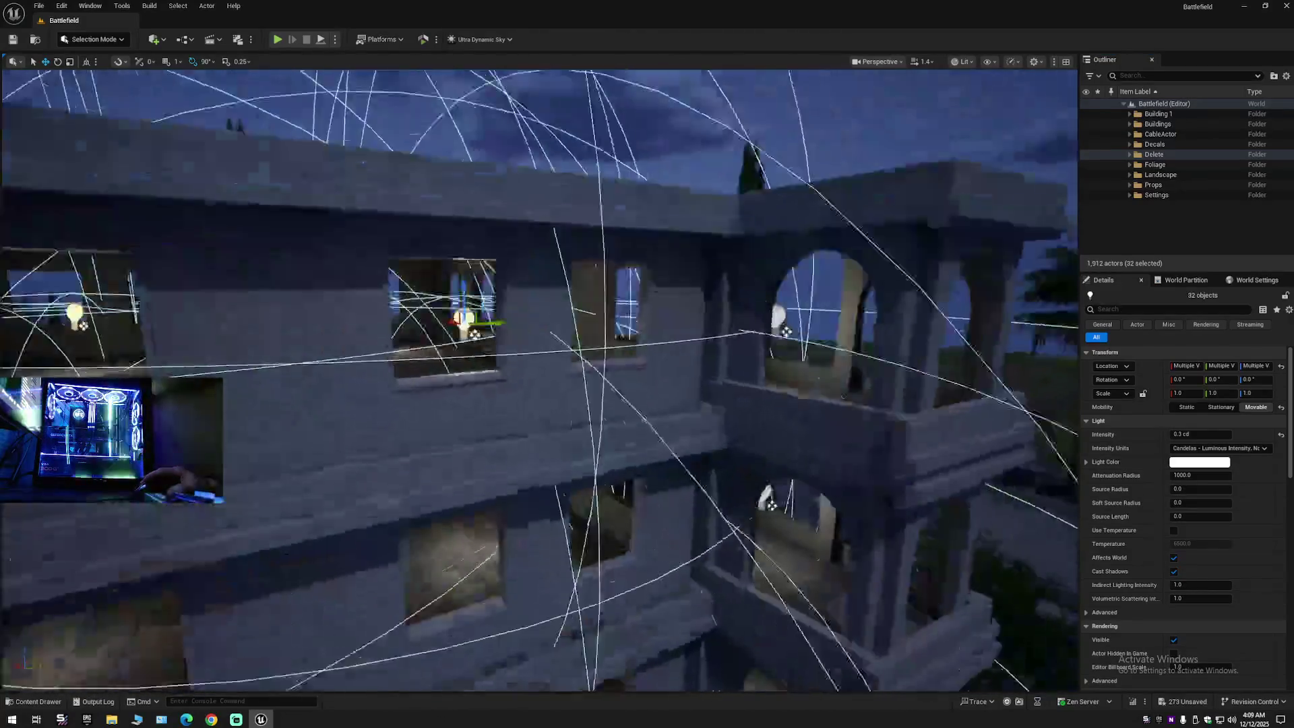
pyautogui.press('w')
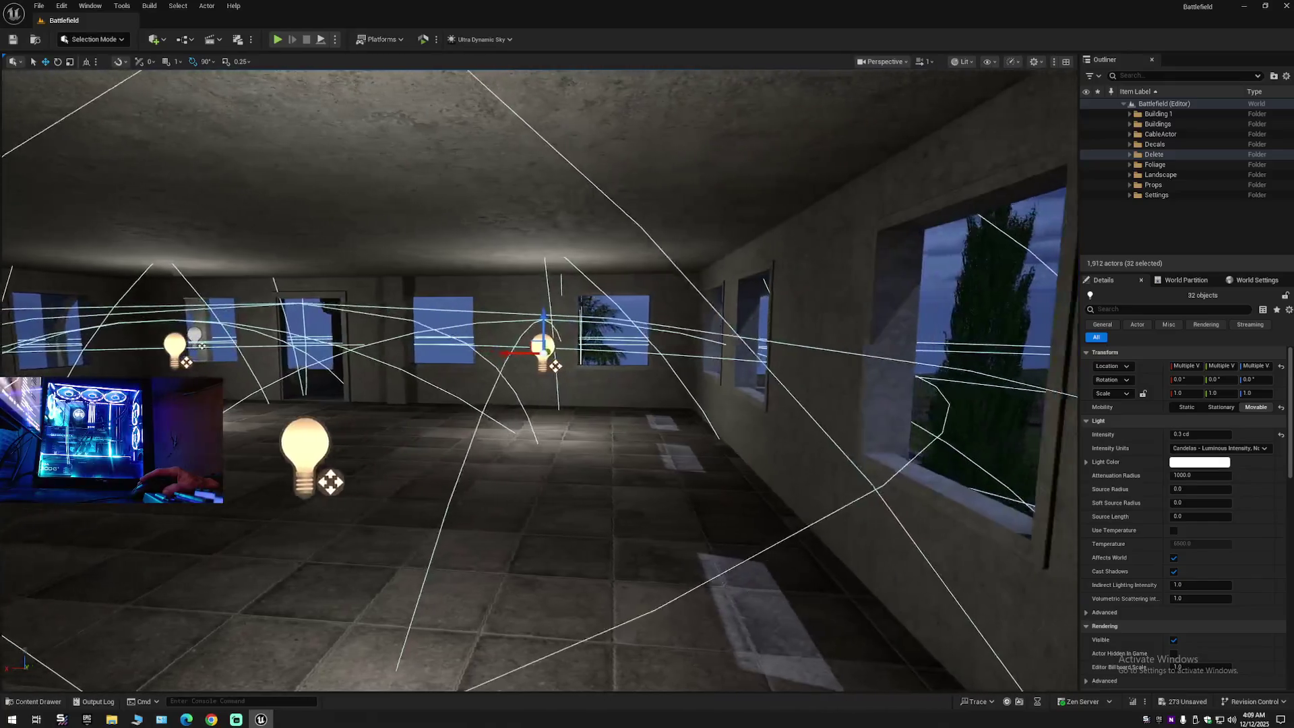
pyautogui.press('w')
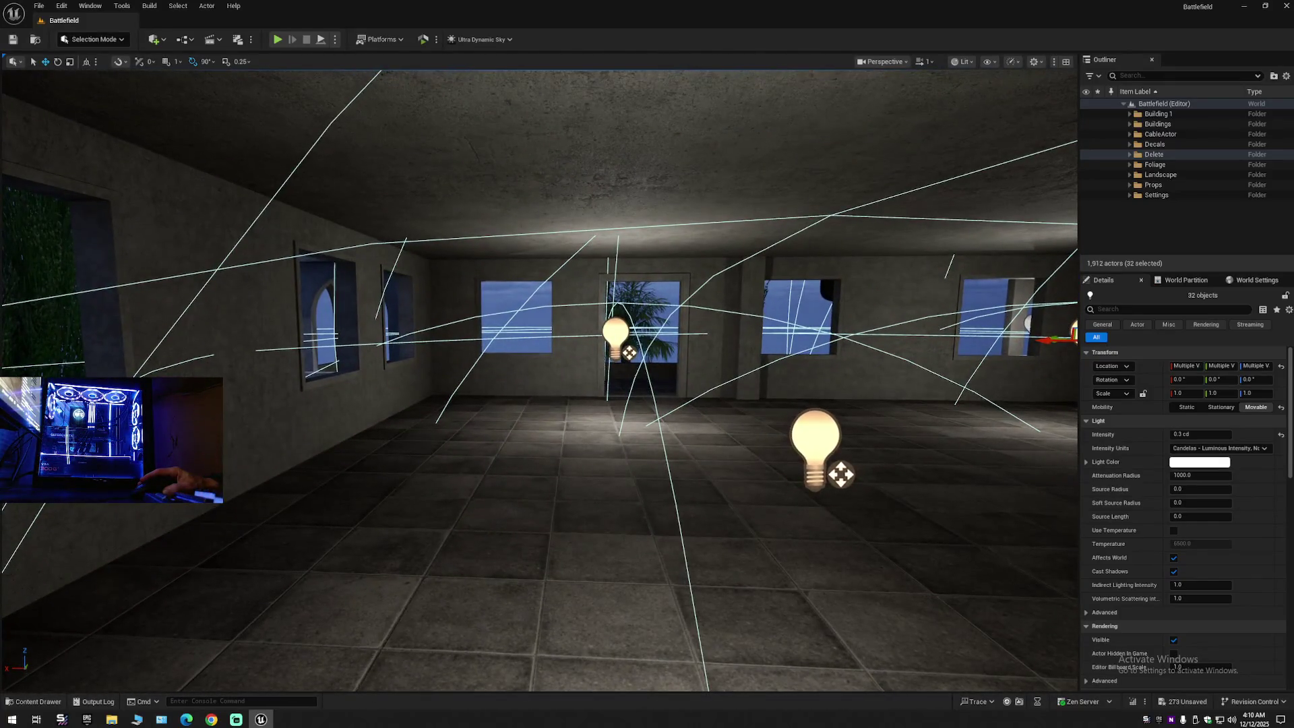
pyautogui.click(609, 335)
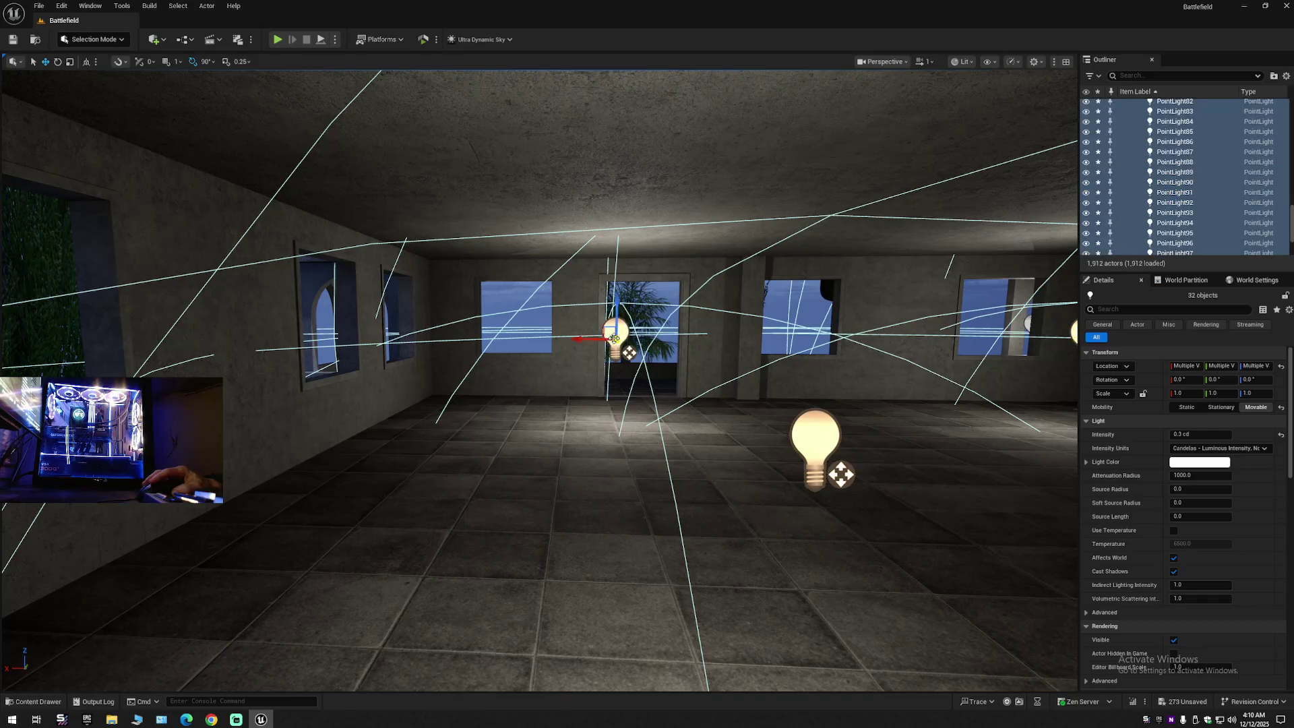
pyautogui.moveTo(592, 341); pyautogui.dragTo(572, 343)
pyautogui.moveTo(733, 354)
pyautogui.mouseDown()
pyautogui.moveTo(640, 353)
pyautogui.moveTo(671, 356)
pyautogui.mouseUp()
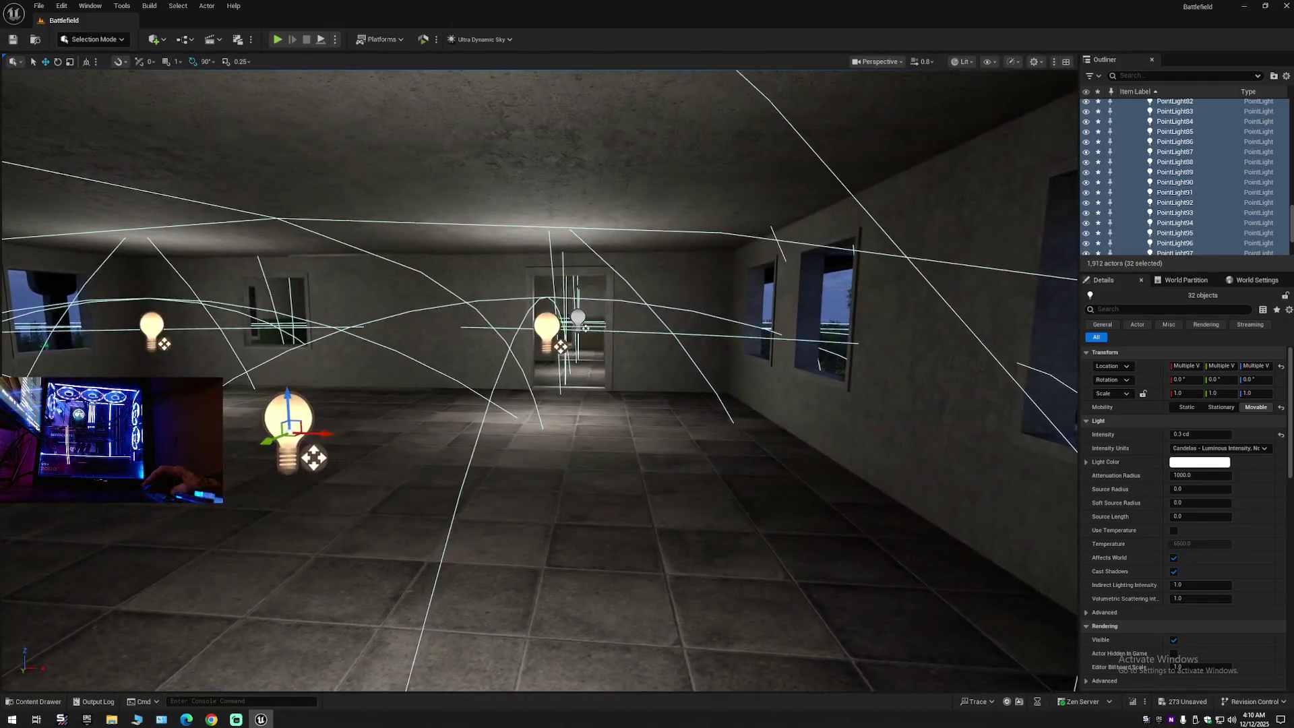
pyautogui.moveTo(670, 356)
pyautogui.mouseDown()
pyautogui.moveTo(697, 357)
pyautogui.moveTo(650, 355)
pyautogui.mouseUp()
pyautogui.scroll(-1, 691, 356)
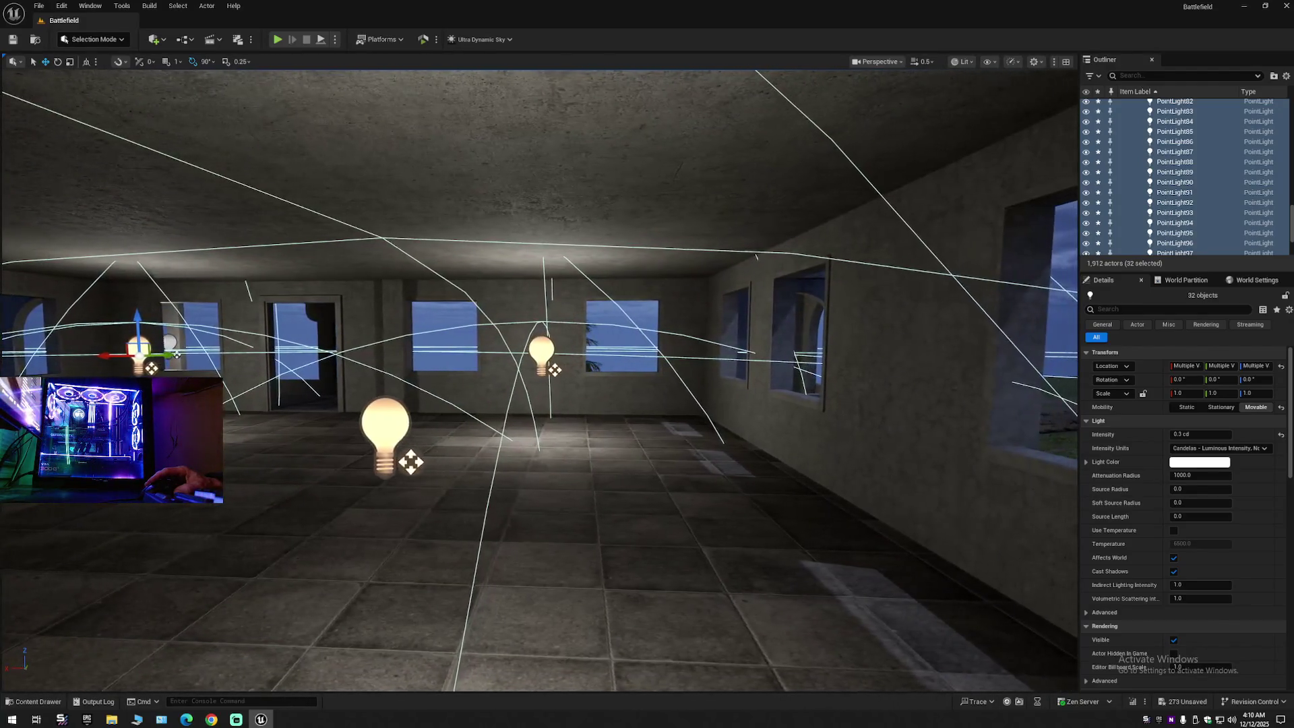
pyautogui.keyDown('shift'); pyautogui.click(401, 430); pyautogui.keyUp('shift')
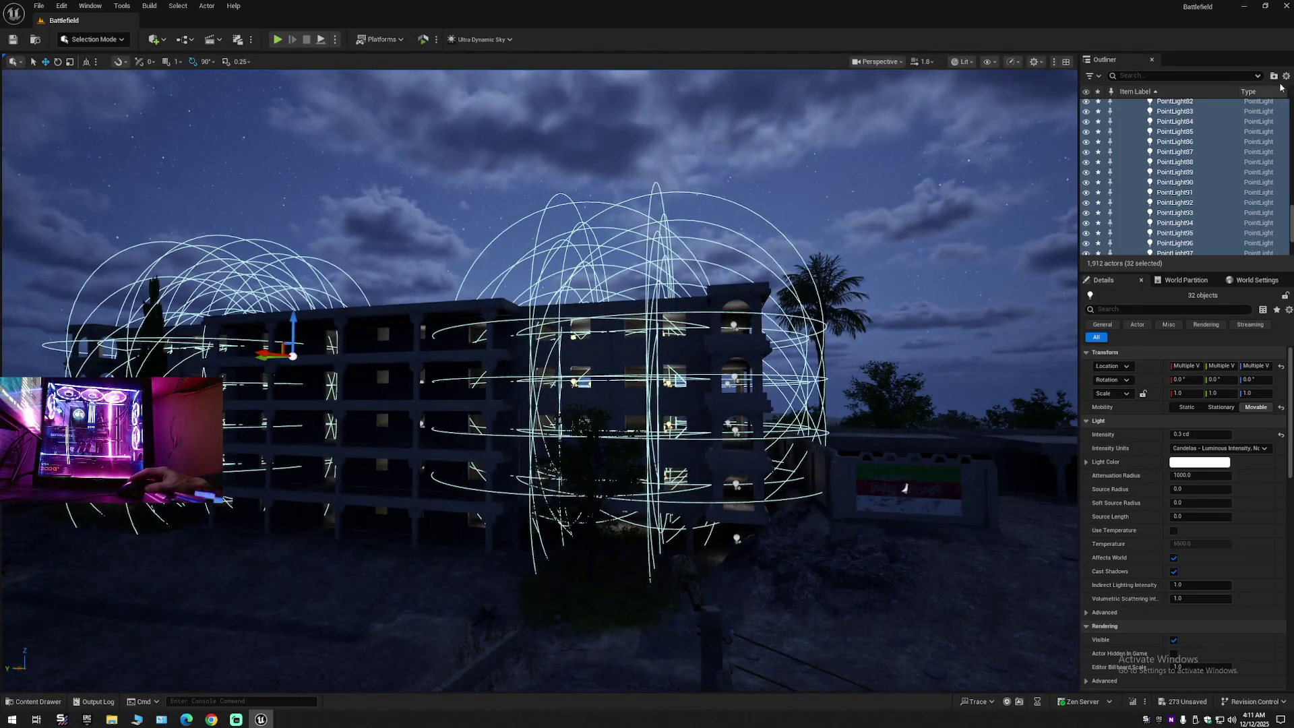
# Step: Collapse the Outliner to Battlefield (Editor), then select PointLight17, PointLight6, PointLight7 and PointLight12
pyautogui.click(1286, 75)
pyautogui.click(1189, 129)
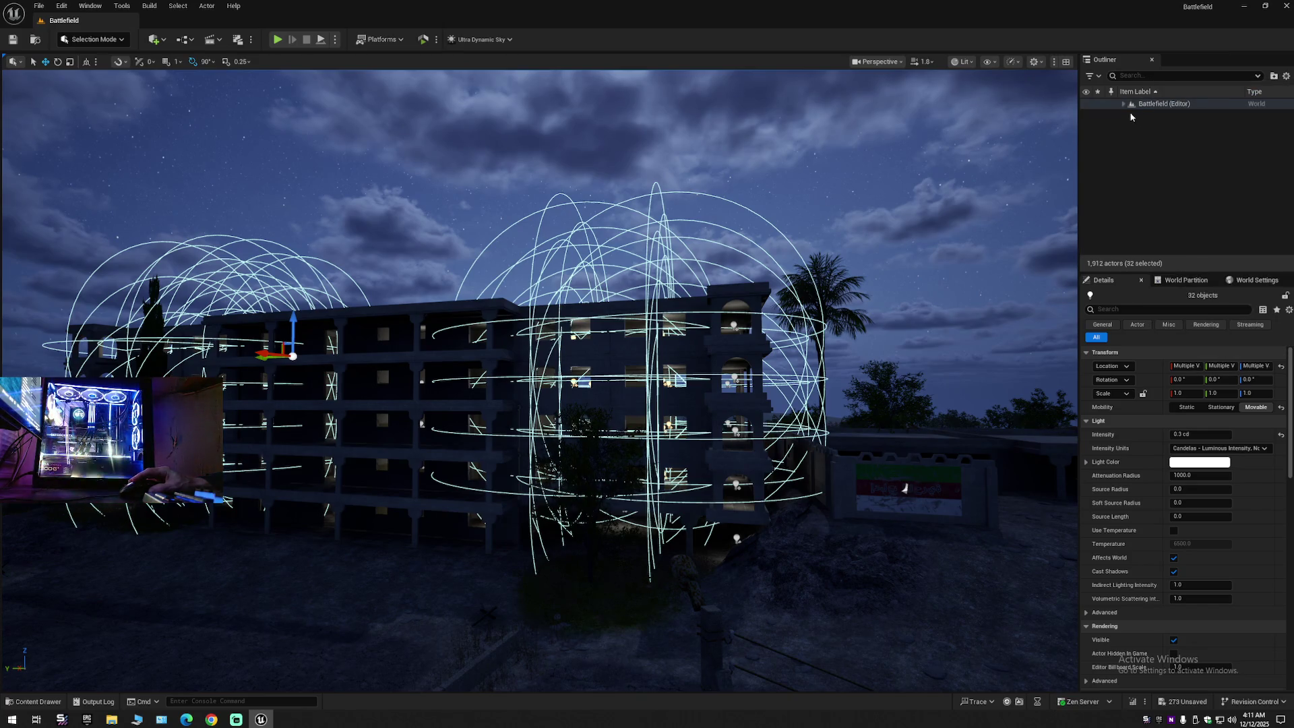
pyautogui.click(1131, 118)
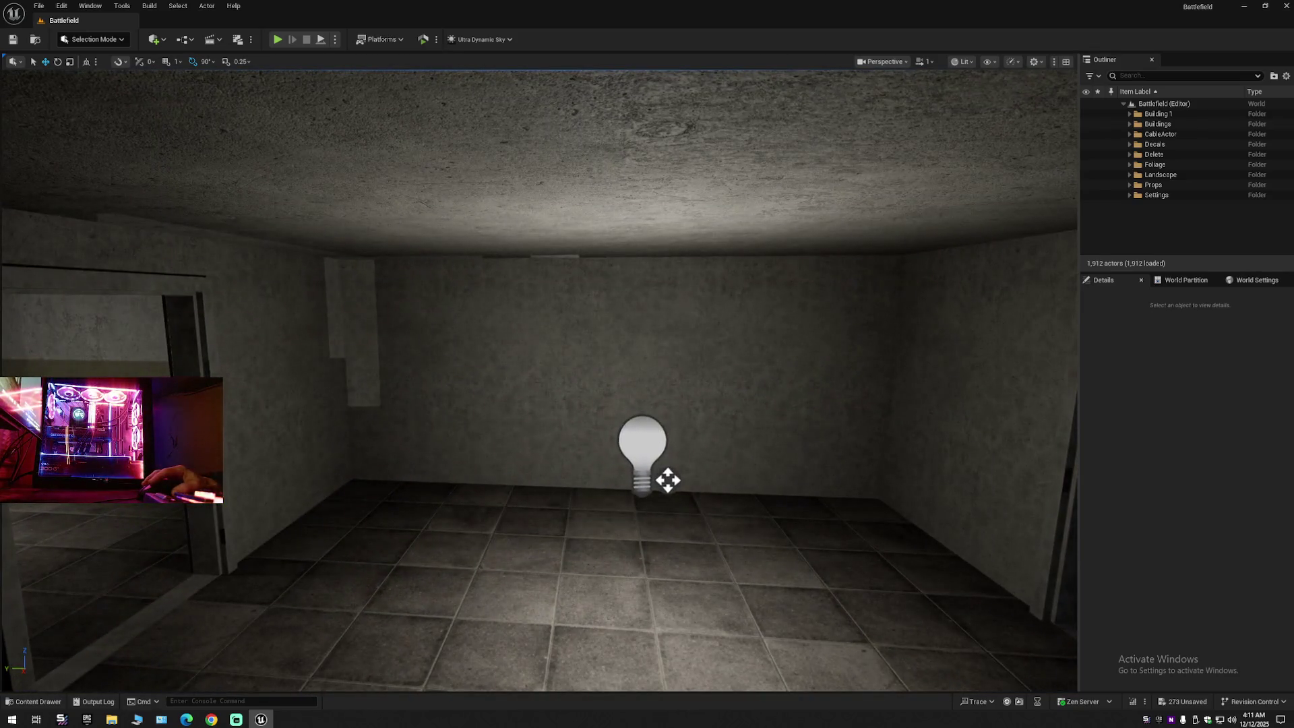
pyautogui.click(643, 448)
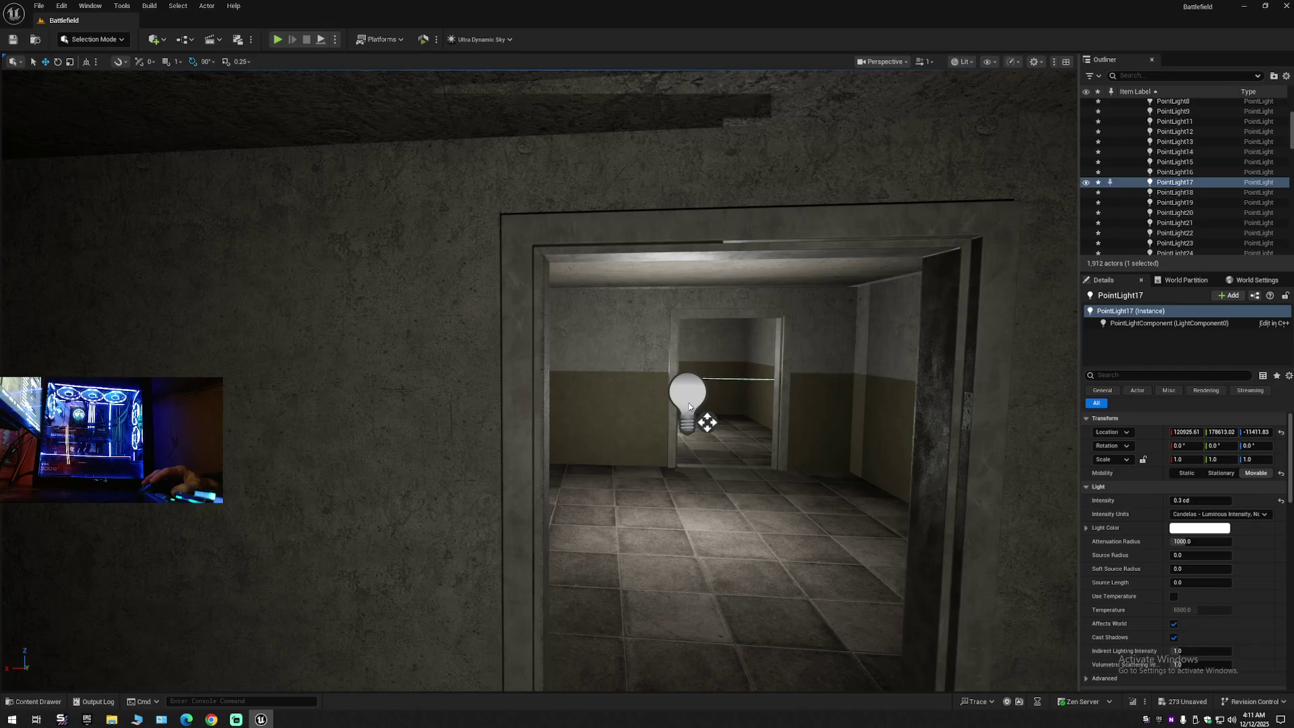
pyautogui.keyDown('ctrl'); pyautogui.click(705, 422); pyautogui.keyUp('ctrl')
pyautogui.press('f')
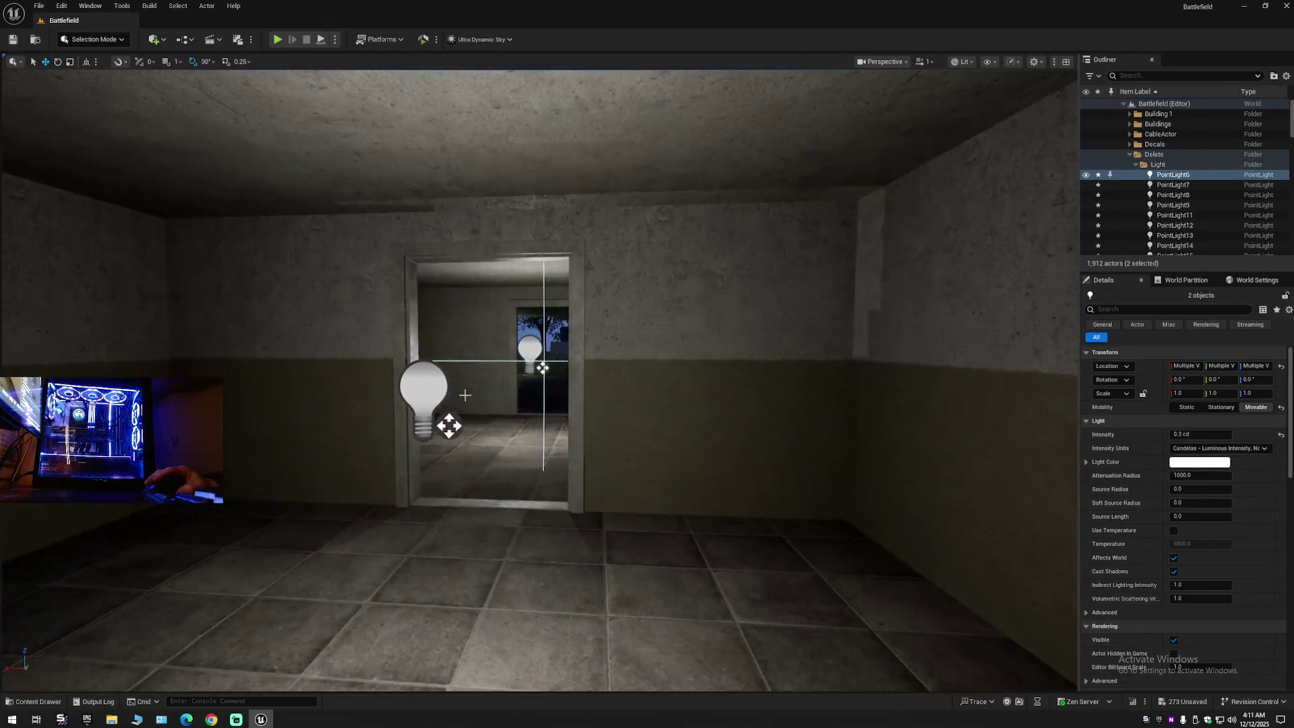
pyautogui.keyDown('ctrl'); pyautogui.click(423, 388); pyautogui.keyUp('ctrl')
pyautogui.keyDown('ctrl'); pyautogui.click(530, 350); pyautogui.keyUp('ctrl')
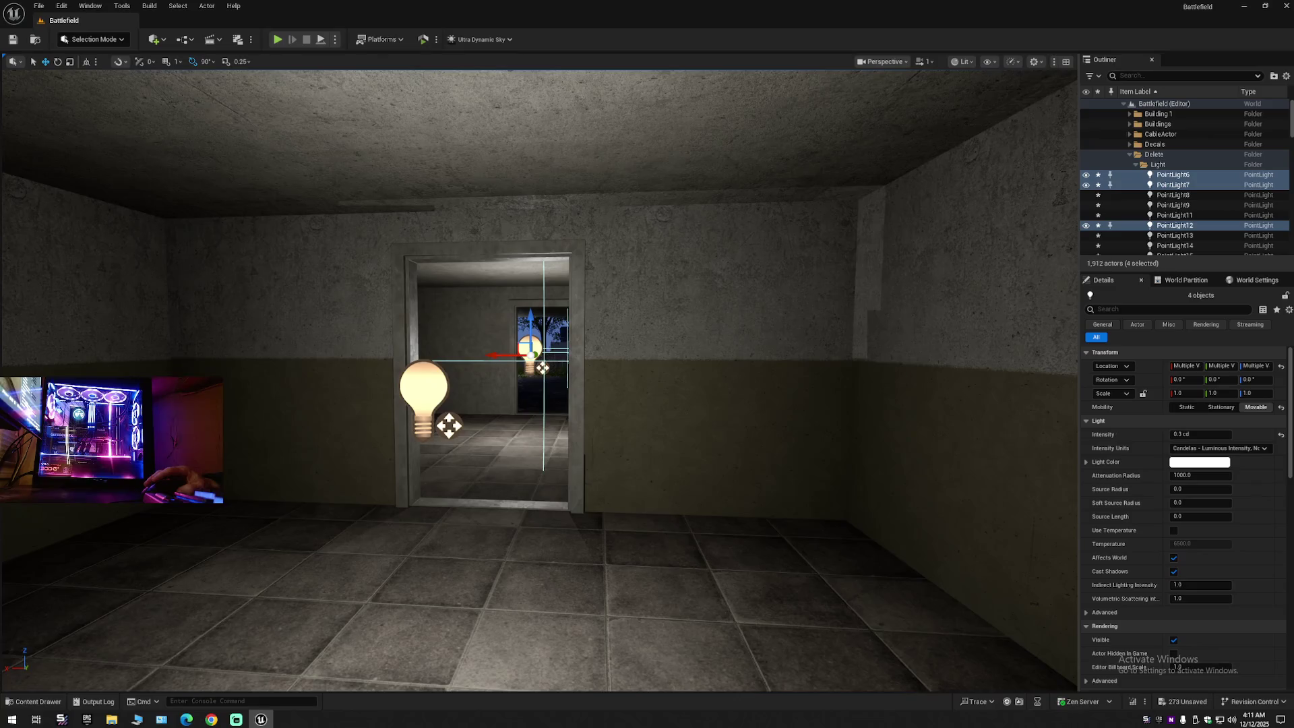
# Step: Copy the four lights further along the arcade, adjusting their height back to ground-floor level
pyautogui.press('f')
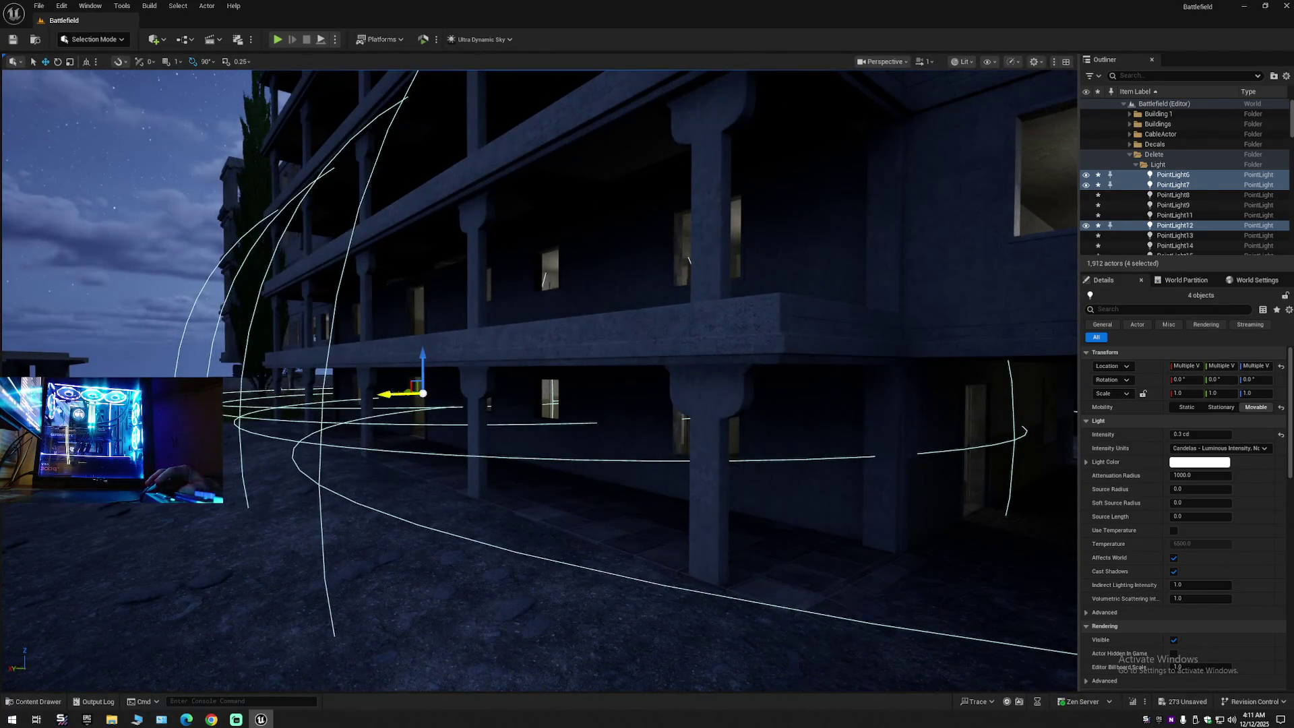
pyautogui.keyDown('alt'); pyautogui.moveTo(398, 393); pyautogui.dragTo(285, 397); pyautogui.keyUp('alt')
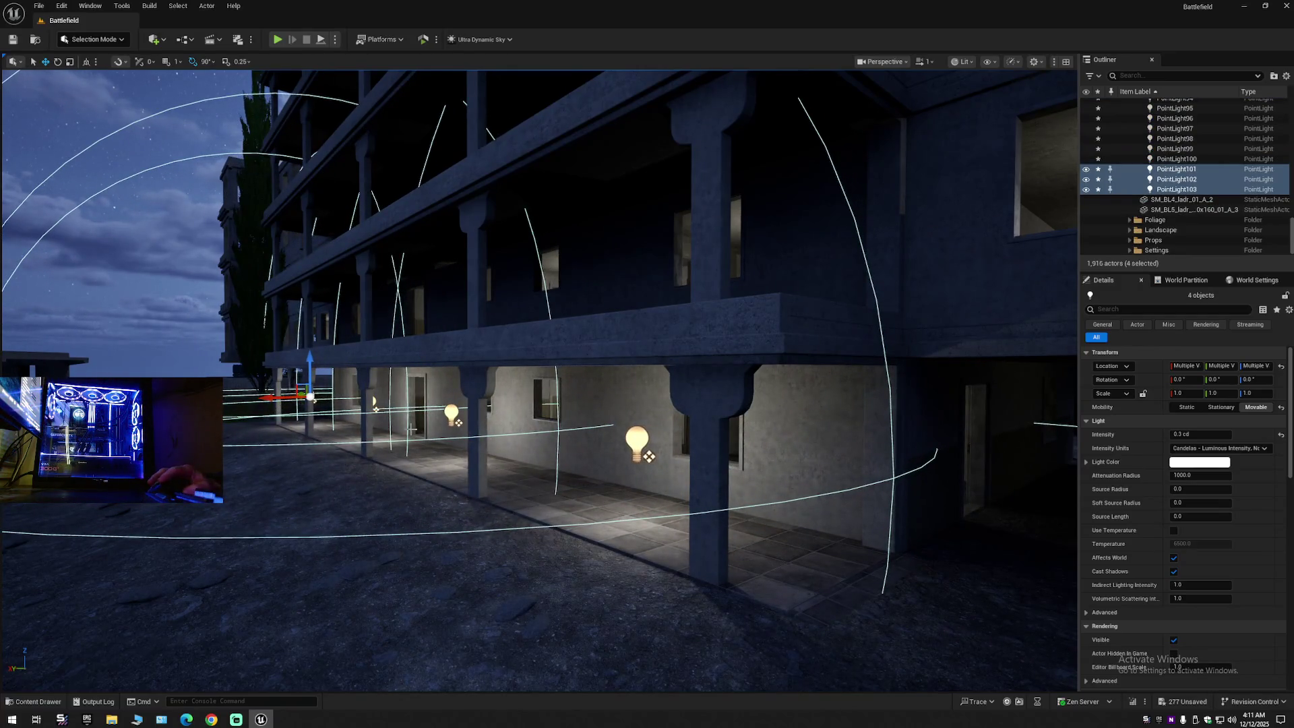
pyautogui.press('f')
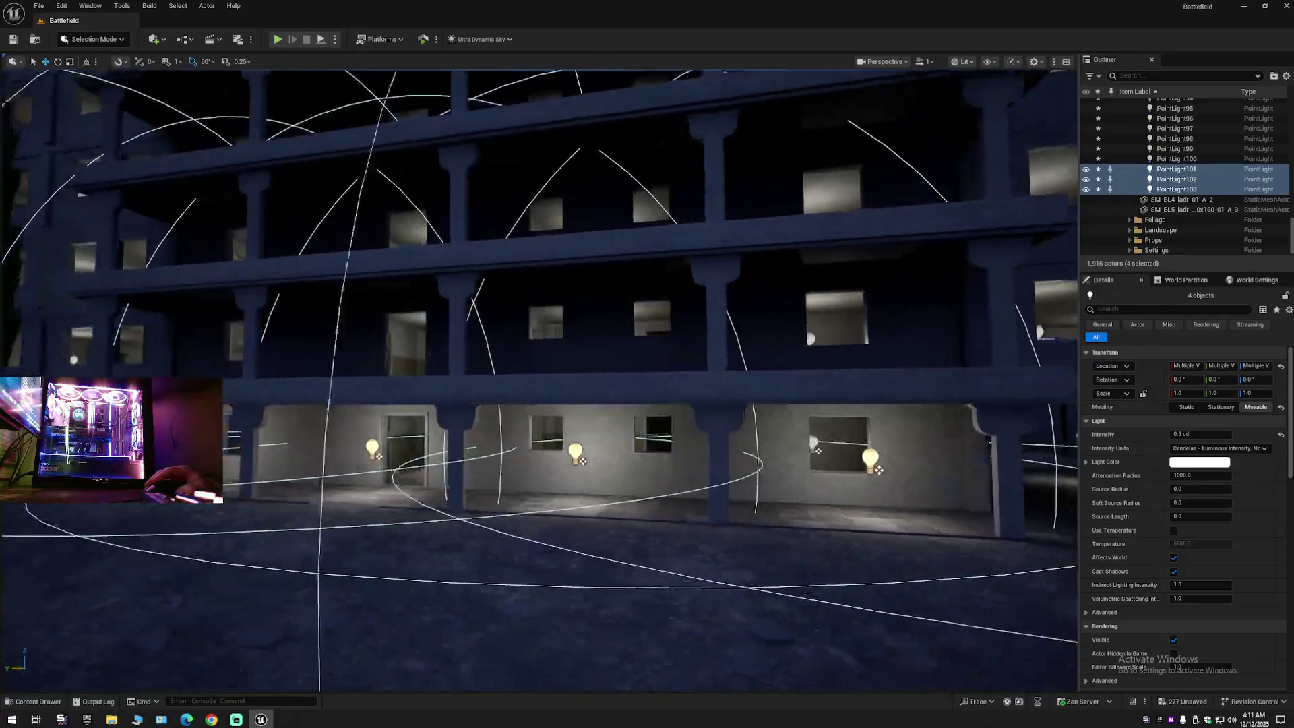
pyautogui.scroll(-5, 539, 381)
pyautogui.scroll(6, 539, 381)
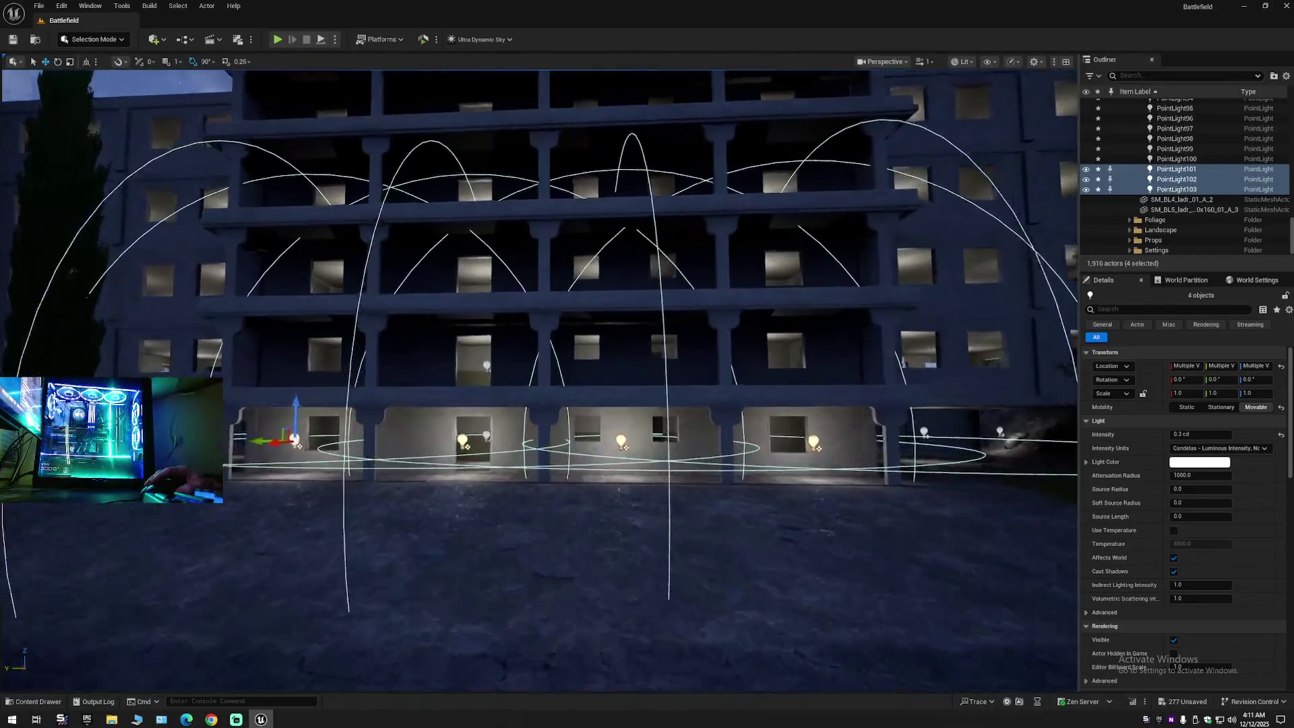
pyautogui.scroll(1, 251, 428)
pyautogui.moveTo(236, 426); pyautogui.dragTo(238, 357)
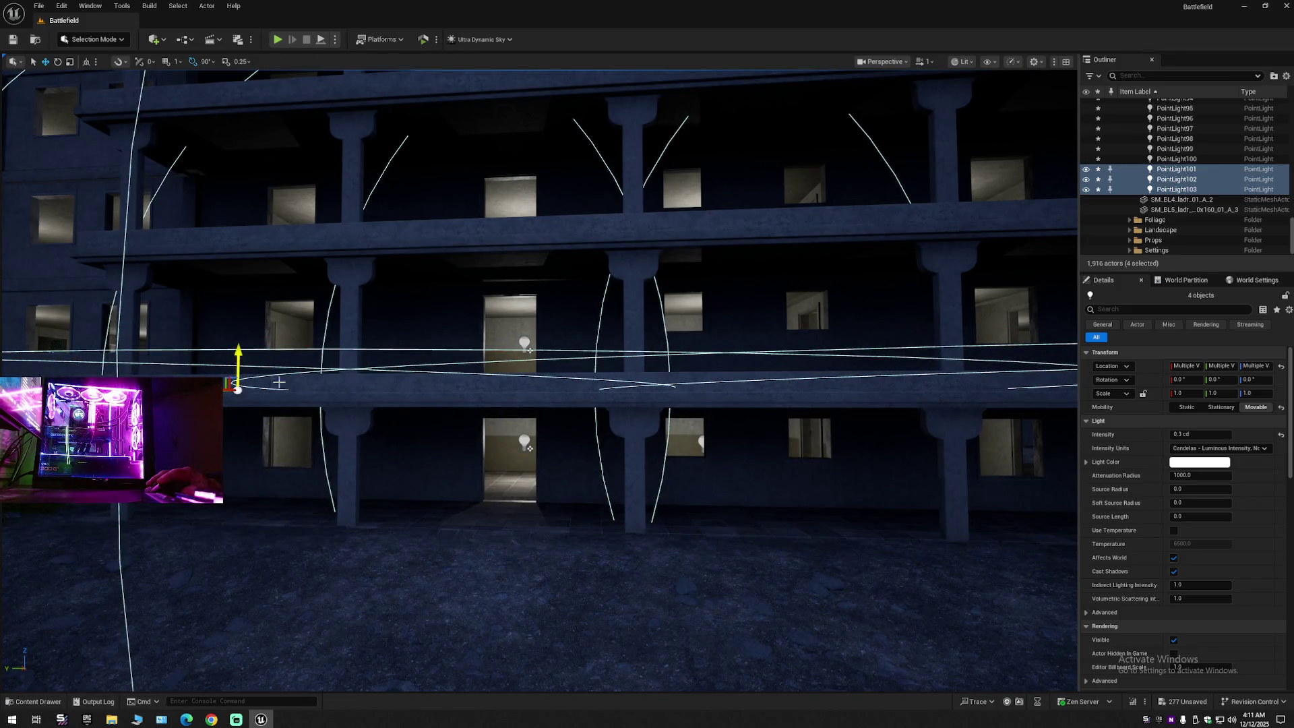
pyautogui.scroll(-6, 238, 357)
pyautogui.scroll(-2, 370, 379)
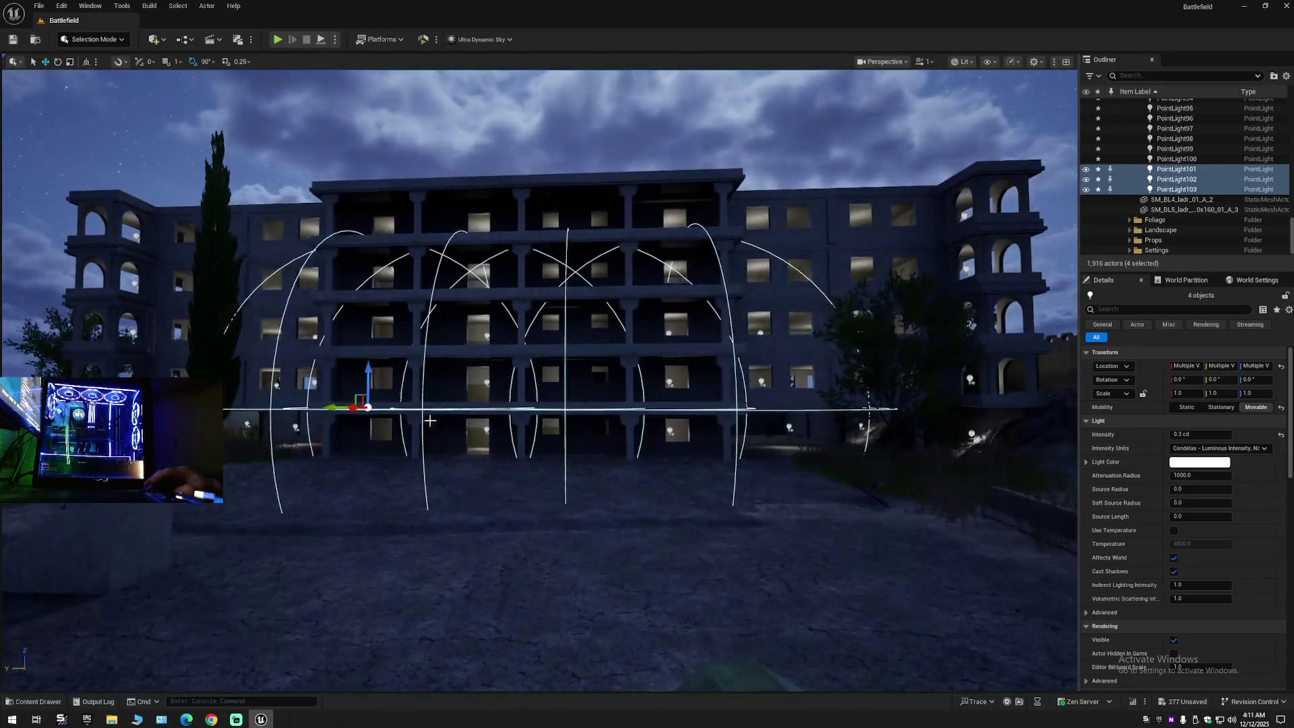
pyautogui.moveTo(369, 372); pyautogui.dragTo(366, 401)
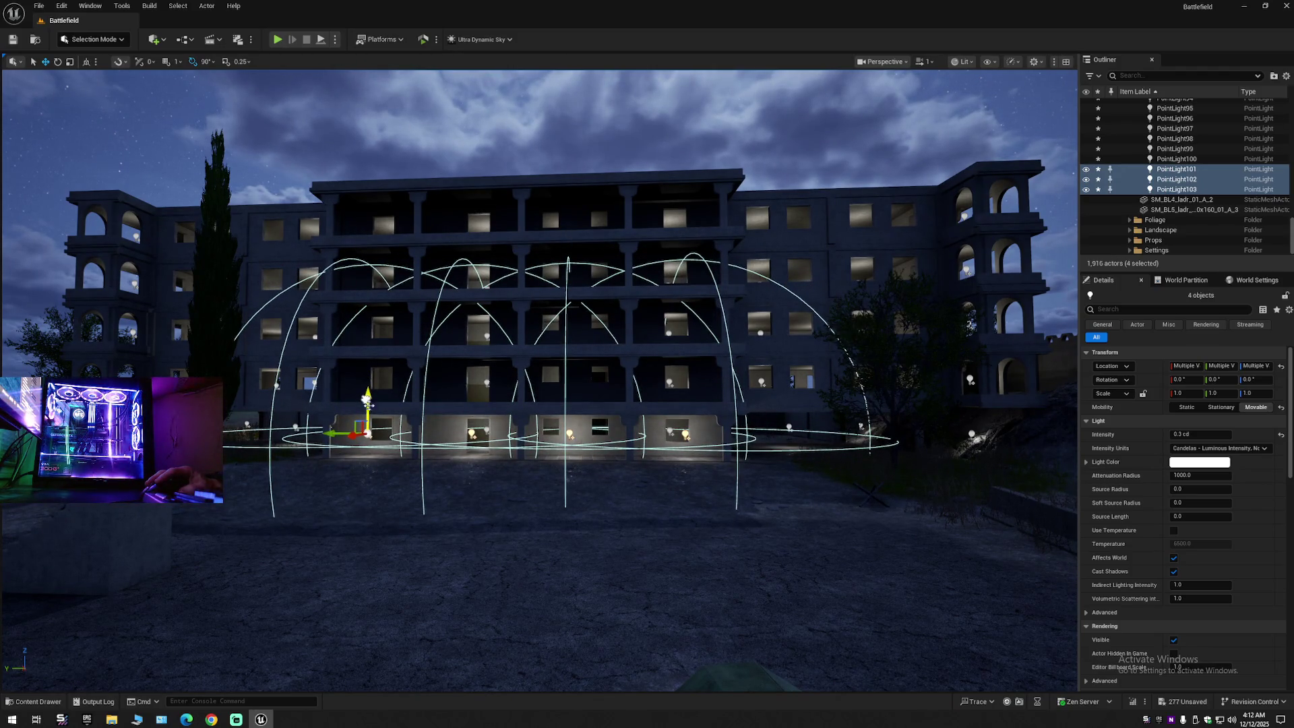
# Step: Set the four arcade lights' intensity to 0.1 cd
pyautogui.click(1201, 435)
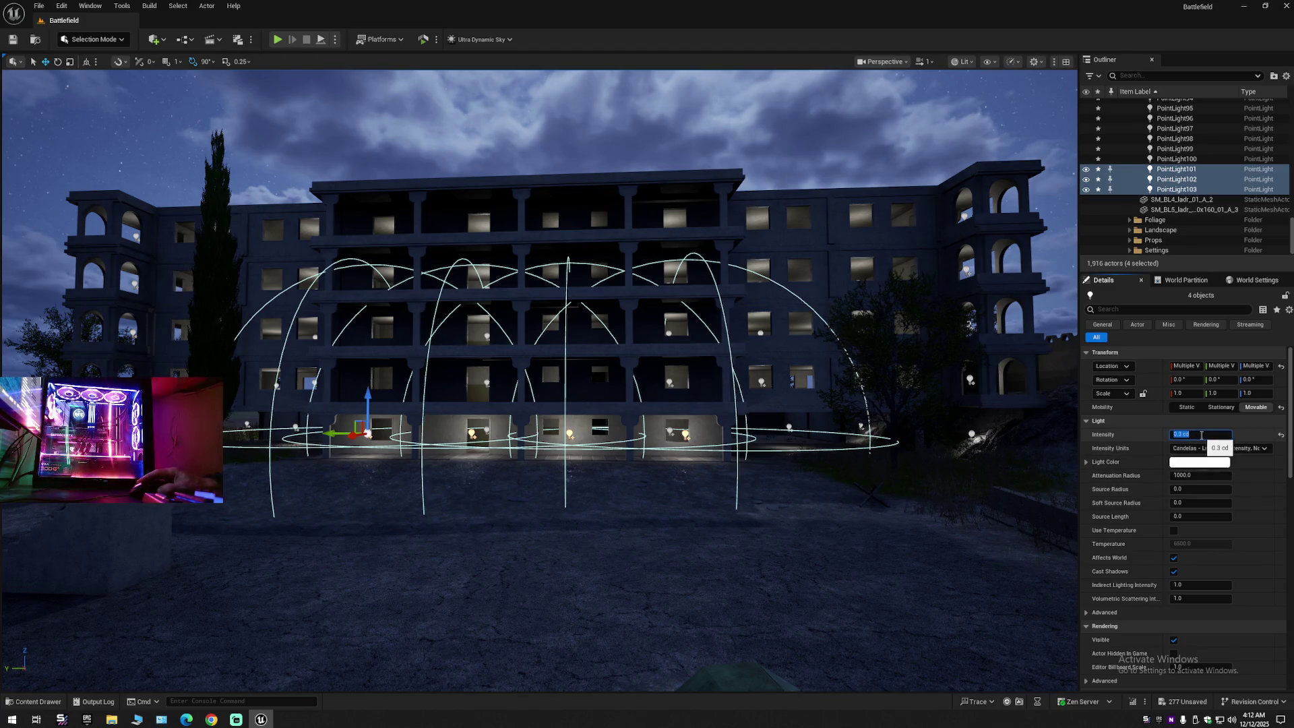
pyautogui.write('0.1')
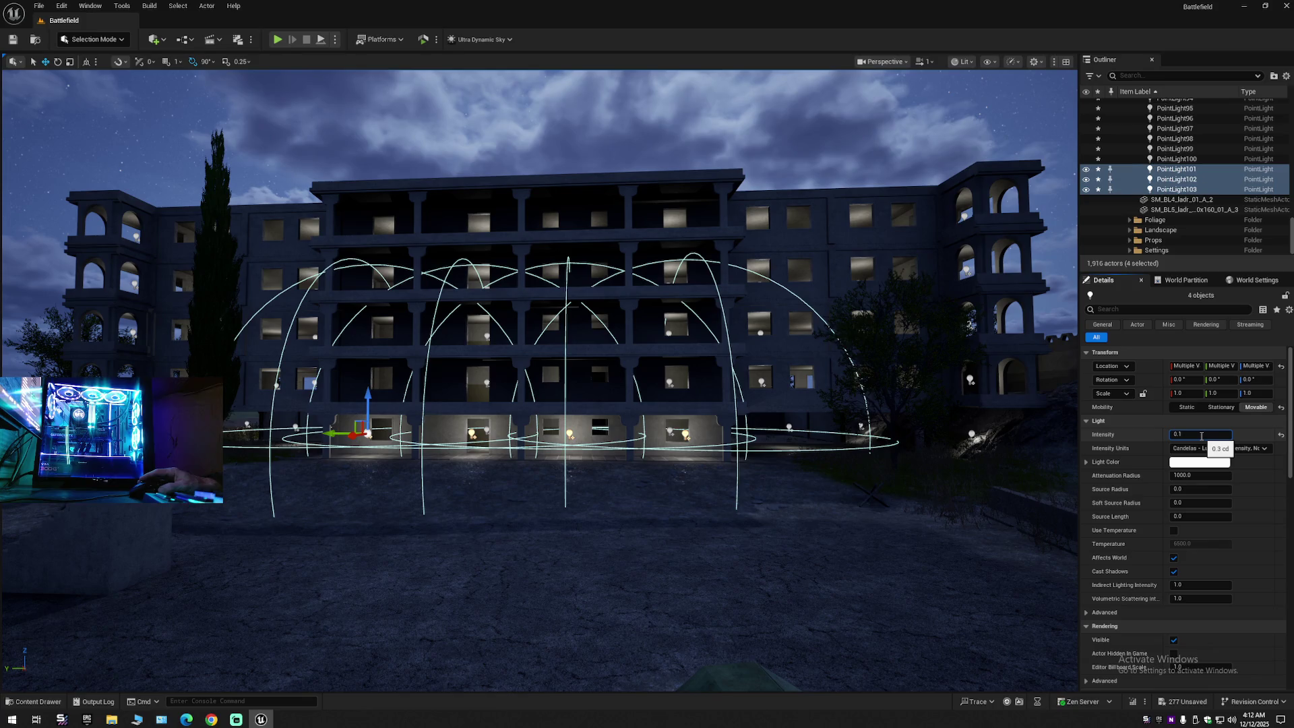
pyautogui.press('Return')
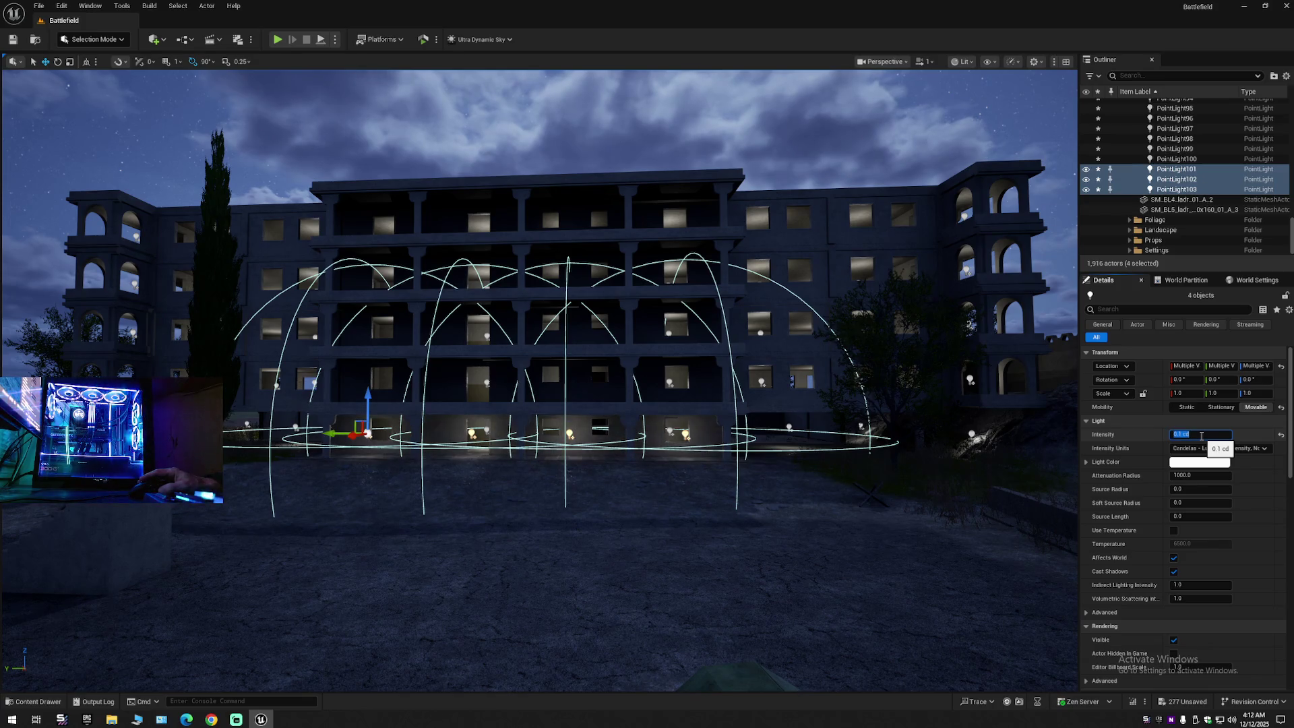
pyautogui.moveTo(898, 492)
pyautogui.mouseDown()
pyautogui.moveTo(876, 425)
pyautogui.moveTo(715, 414)
pyautogui.moveTo(677, 392)
pyautogui.moveTo(603, 399)
pyautogui.mouseUp()
pyautogui.scroll(2, 775, 414)
pyautogui.scroll(-1, 721, 414)
# Step: Lower the intensity to 0.01 cd, then settle on 0.05 cd and frame the lights
pyautogui.click(1193, 435)
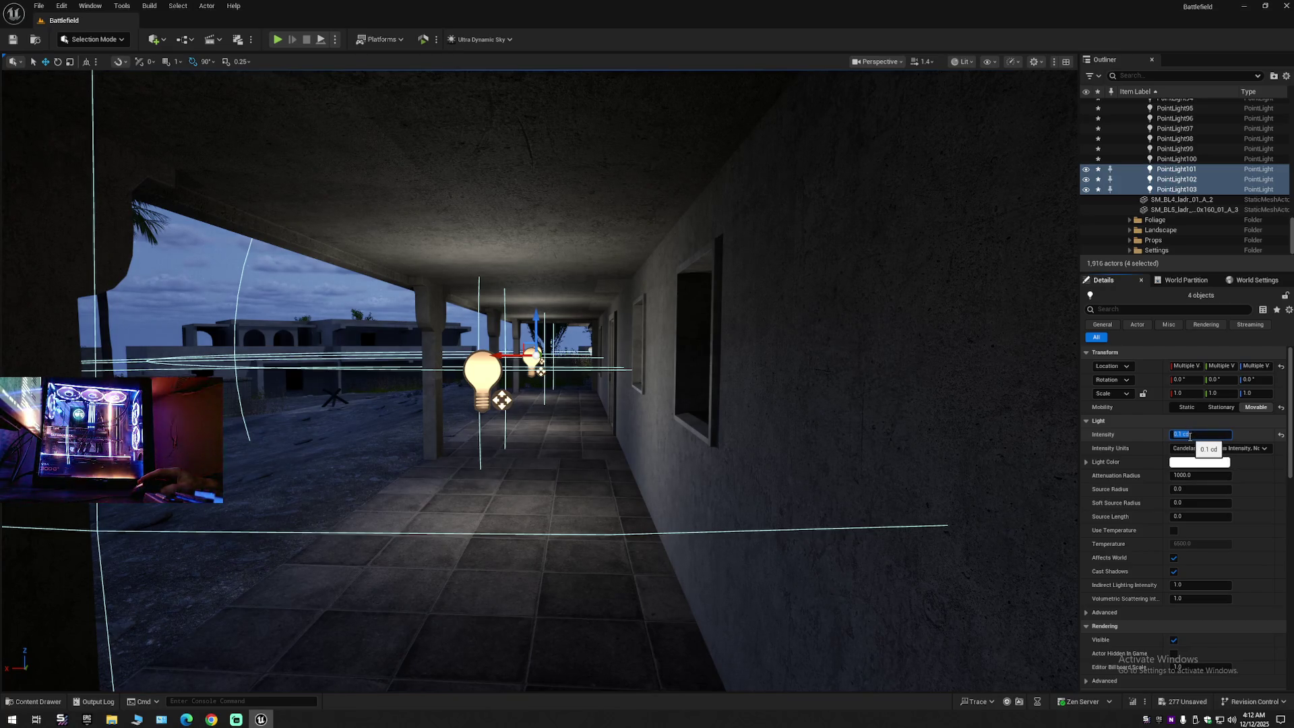
pyautogui.write('0.0')
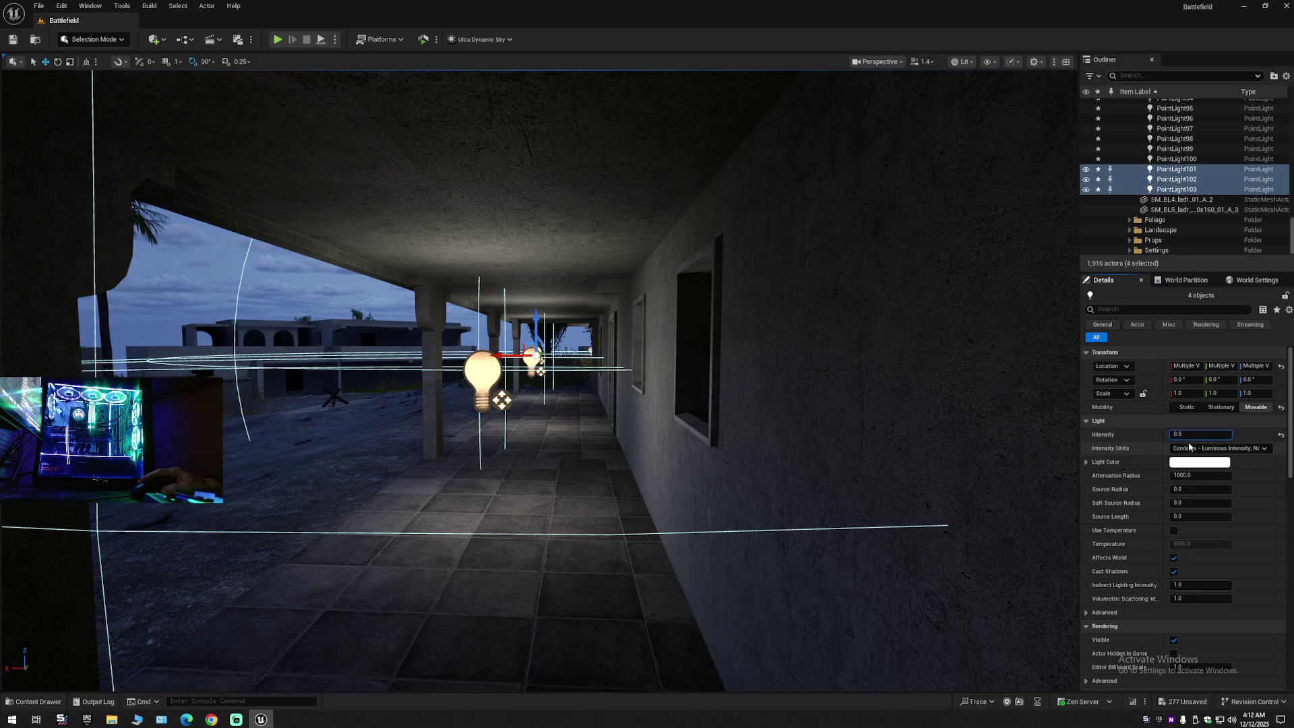
pyautogui.write('1')
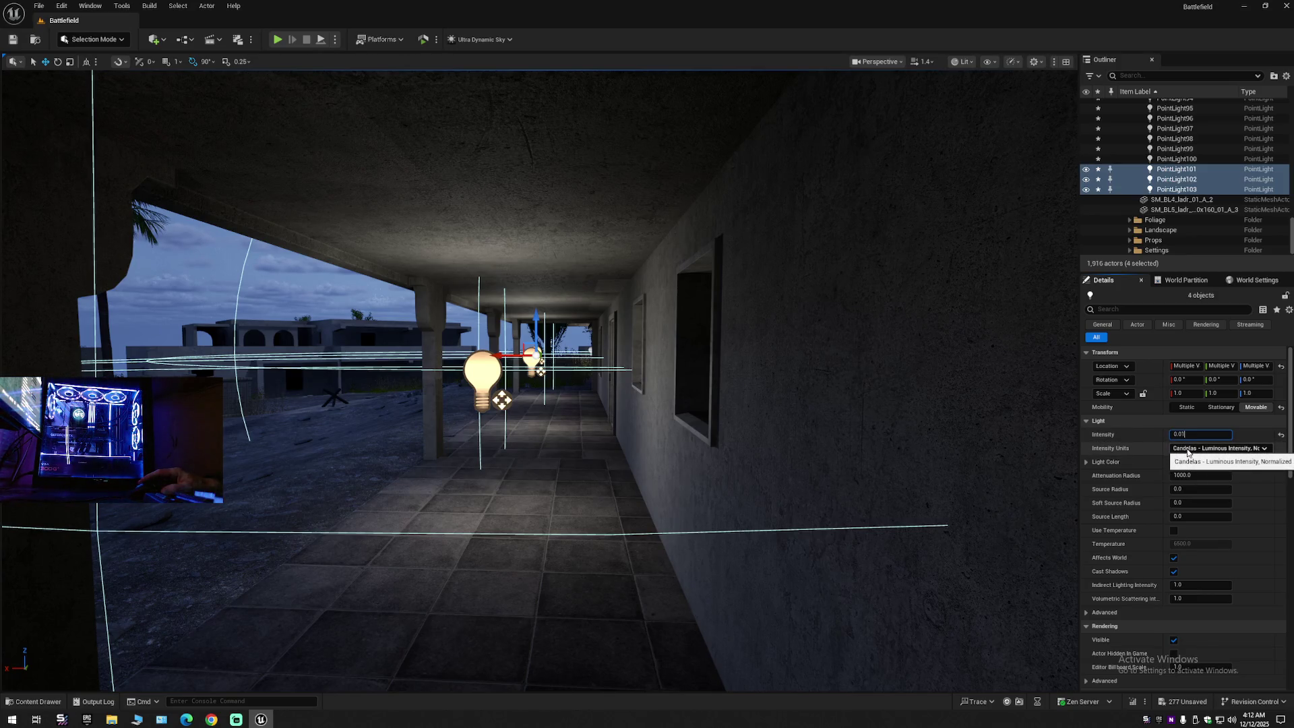
pyautogui.press('Return')
pyautogui.click(1209, 433)
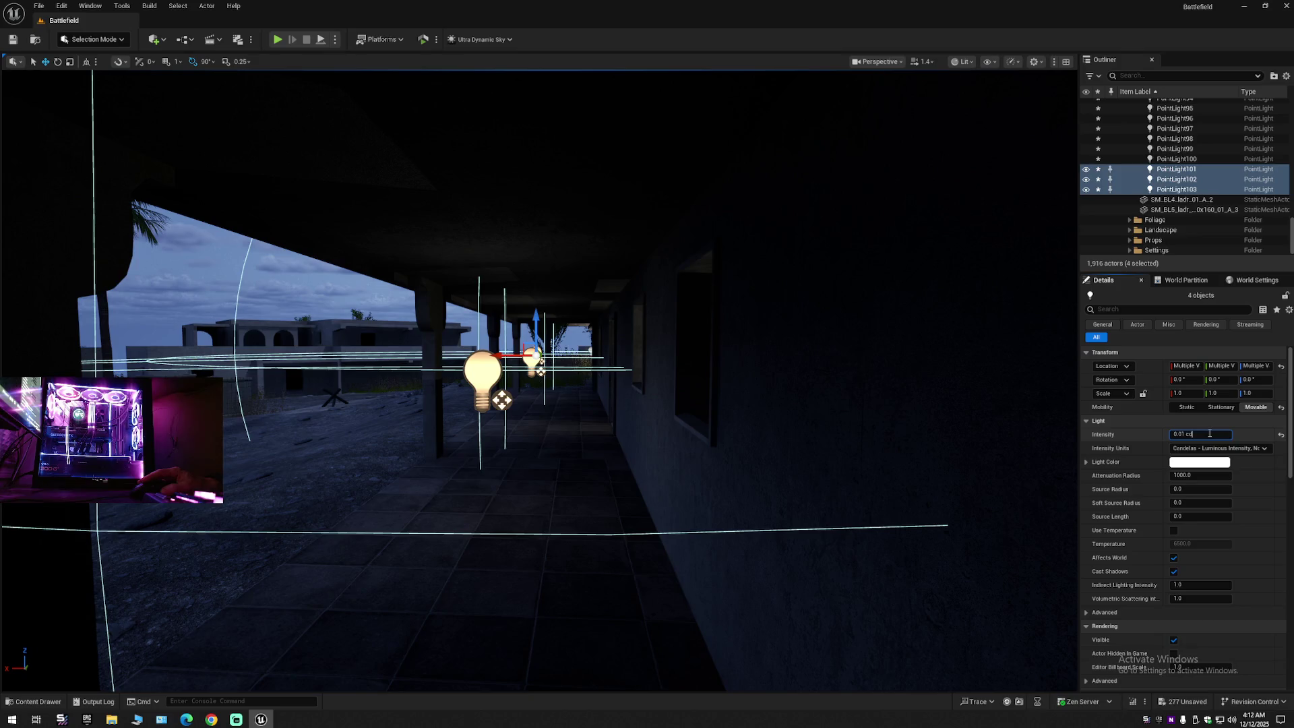
pyautogui.press('BackSpace')
pyautogui.press('BackSpace')
pyautogui.press('BackSpace')
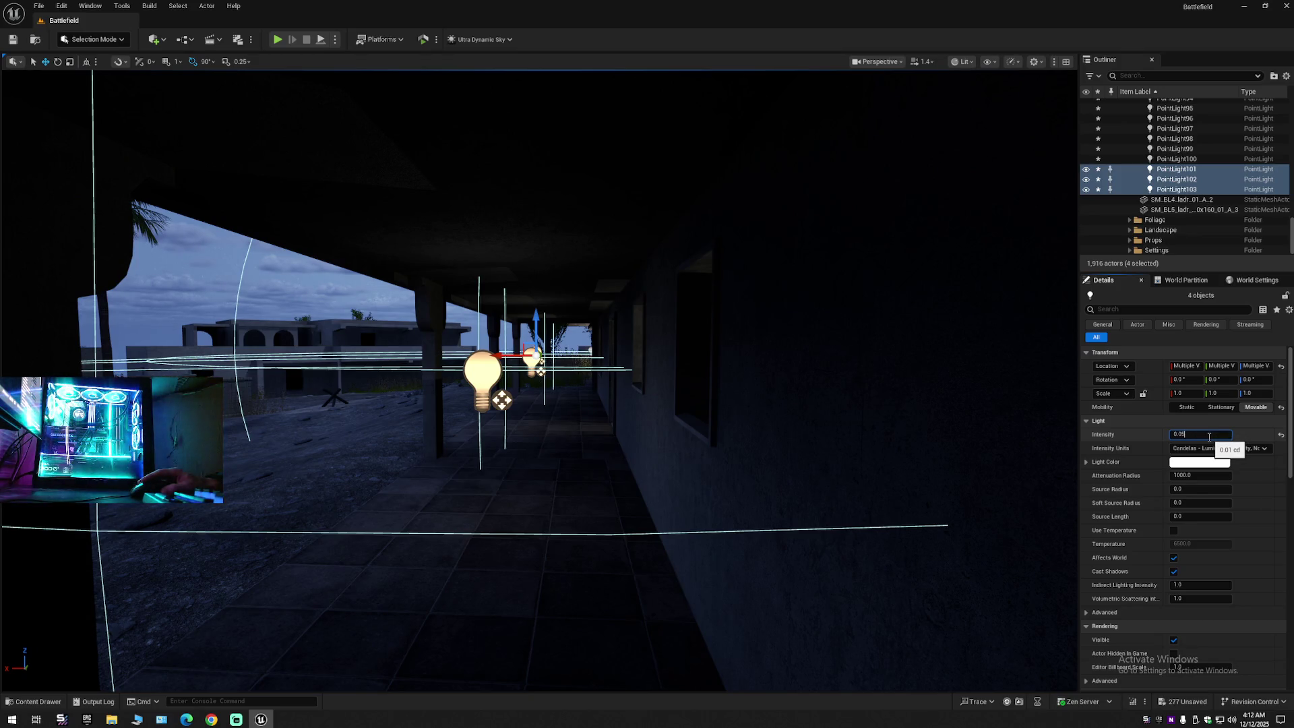
pyautogui.write('5')
pyautogui.press('Return')
pyautogui.moveTo(701, 505)
pyautogui.mouseDown()
pyautogui.moveTo(715, 472)
pyautogui.moveTo(674, 438)
pyautogui.moveTo(694, 438)
pyautogui.moveTo(688, 492)
pyautogui.mouseUp()
pyautogui.press('f')
# Step: Set the four arcade point lights' Intensity to 0.09 cd and frame them in view
pyautogui.click(1201, 434)
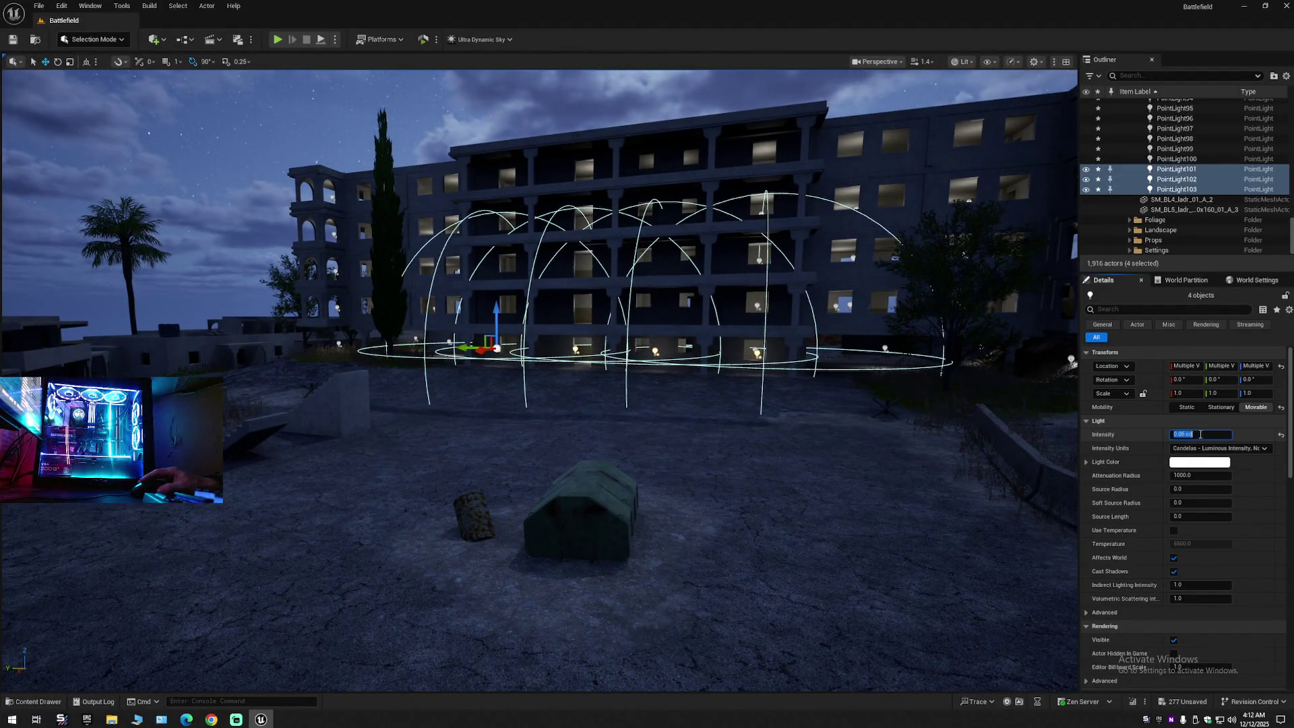
pyautogui.click(1201, 435)
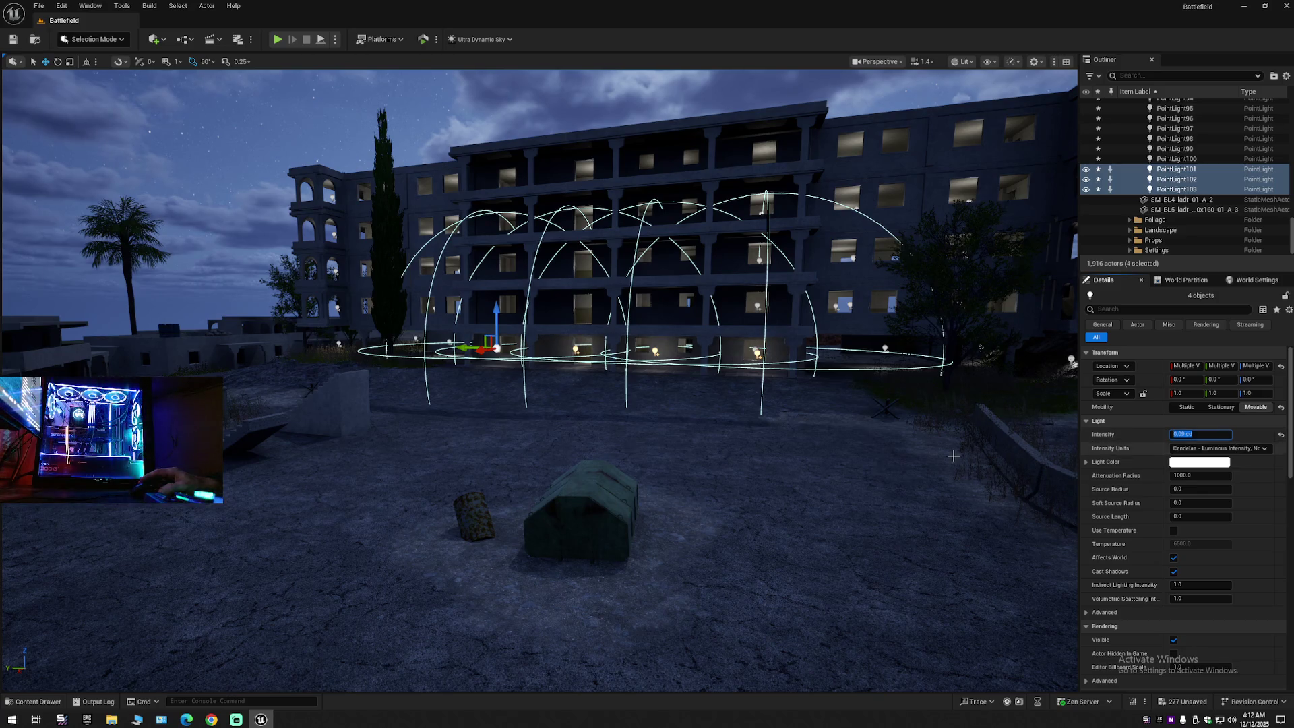
pyautogui.press('Return')
pyautogui.press('f')
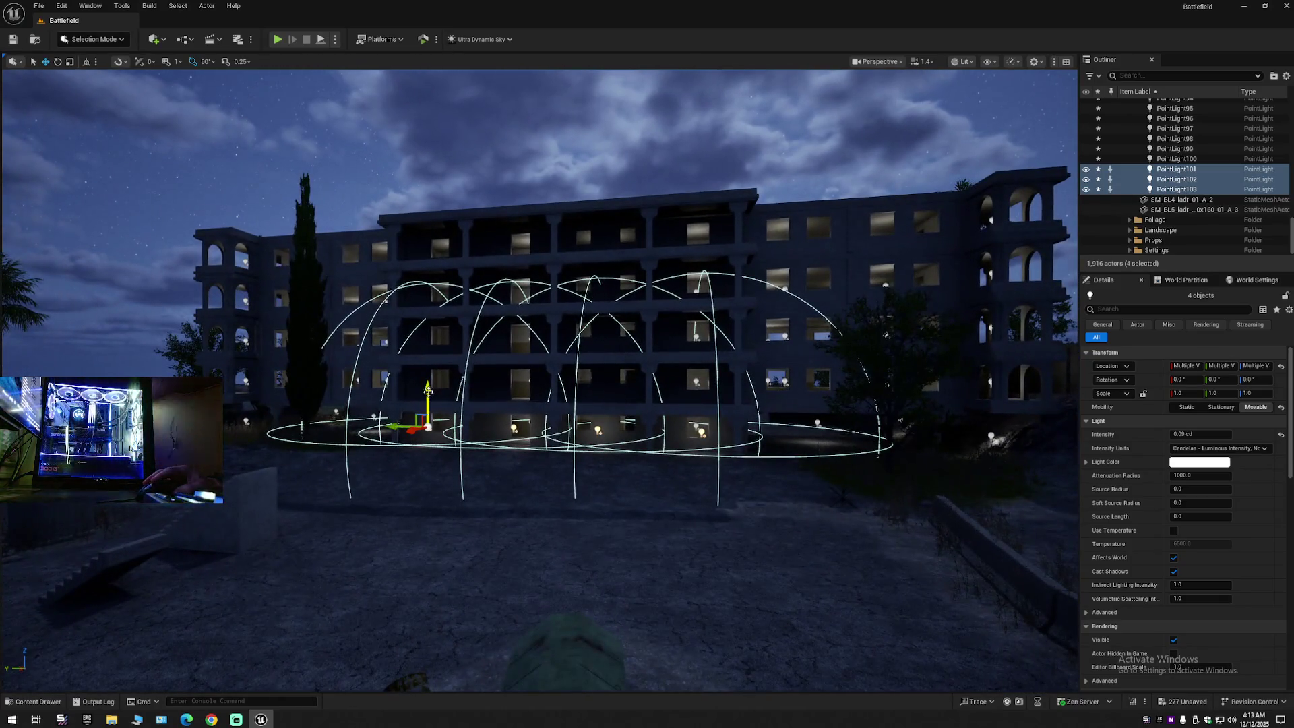
# Step: Duplicate the four-light row upward floor by floor to the top floor, adding sixteen lights
pyautogui.keyDown('alt'); pyautogui.moveTo(428, 391); pyautogui.dragTo(431, 370); pyautogui.keyUp('alt')
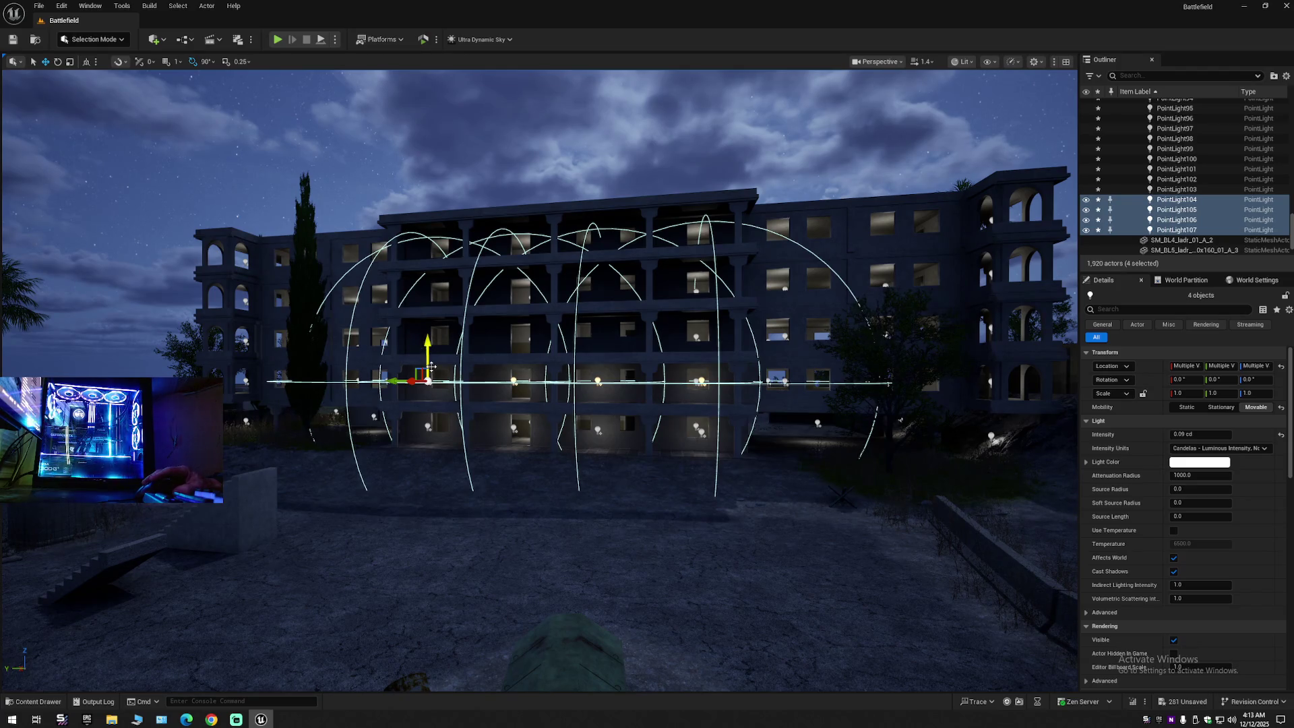
pyautogui.keyDown('alt'); pyautogui.moveTo(427, 349); pyautogui.dragTo(423, 306); pyautogui.keyUp('alt')
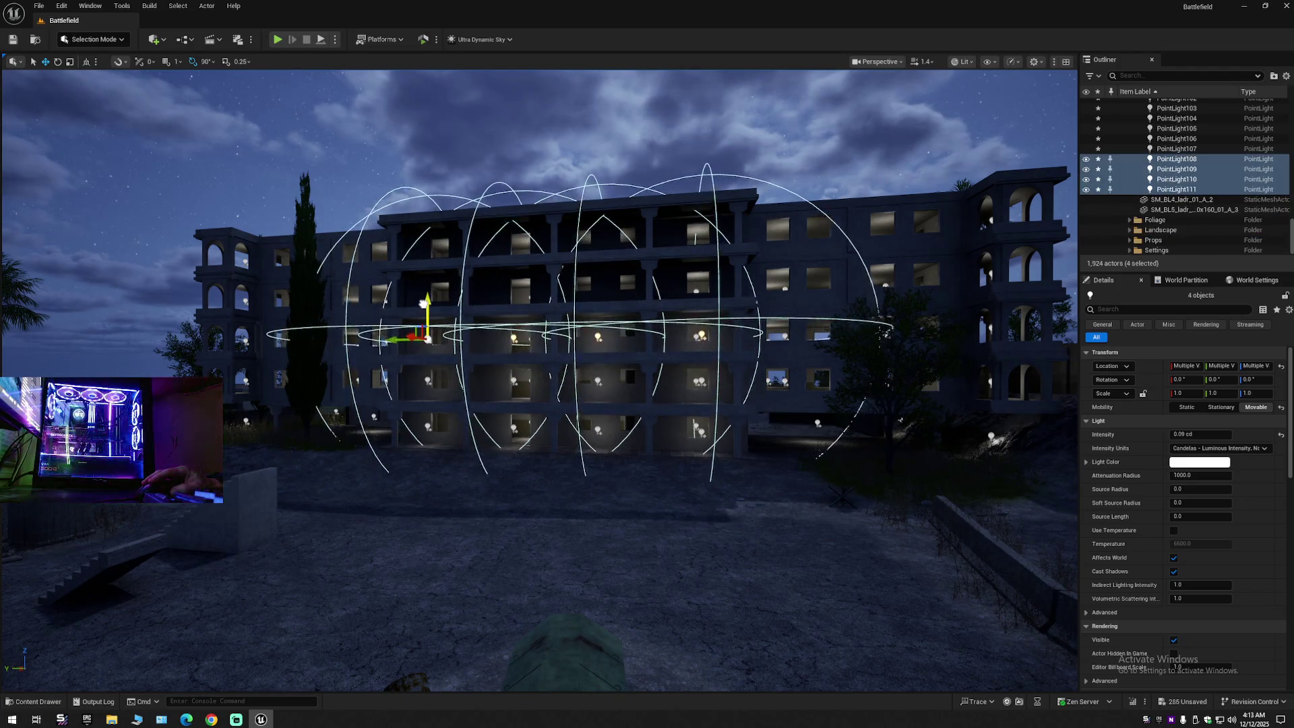
pyautogui.scroll(5, 424, 301)
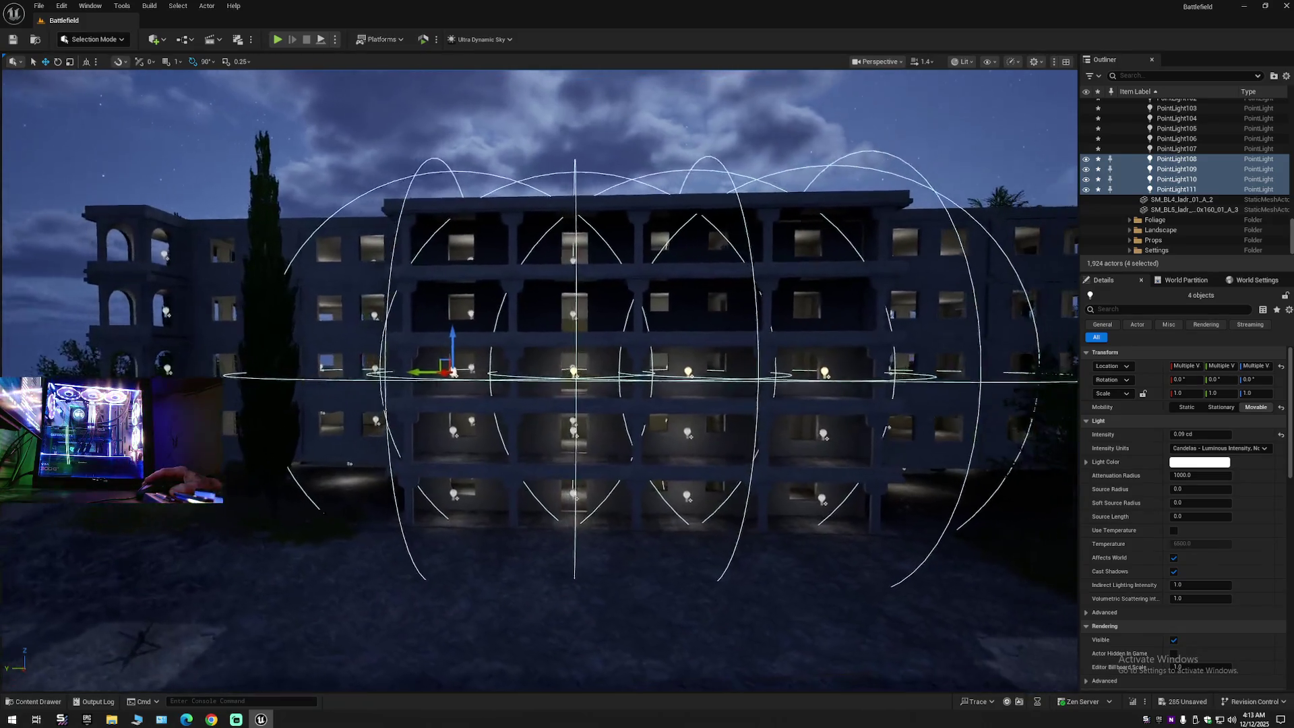
pyautogui.press('a')
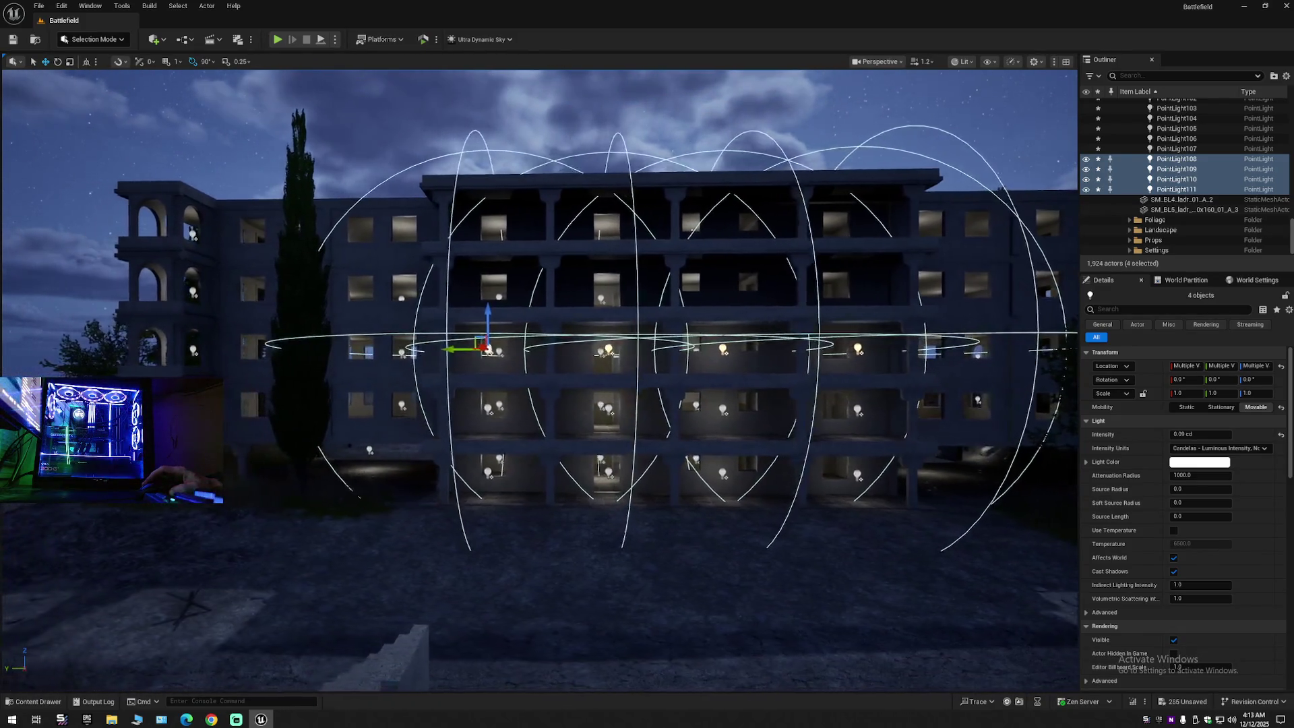
pyautogui.press('a')
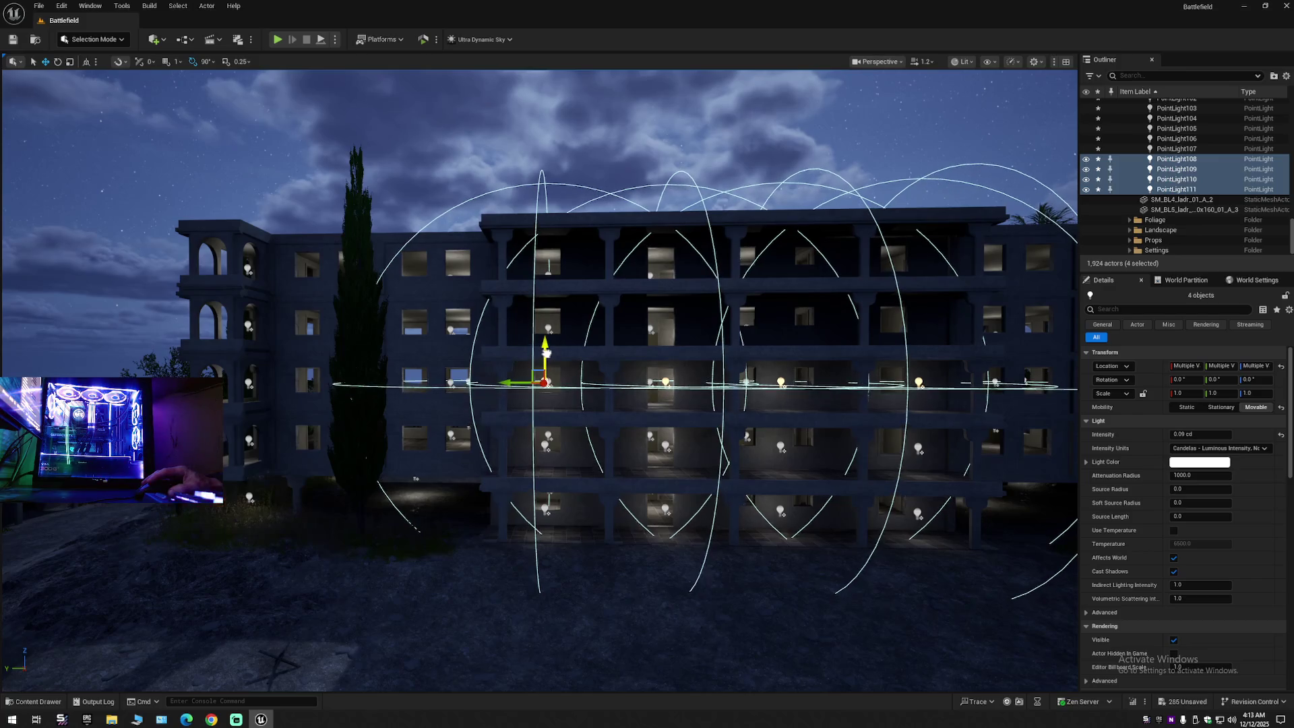
pyautogui.keyDown('alt'); pyautogui.moveTo(546, 355); pyautogui.dragTo(542, 295); pyautogui.keyUp('alt')
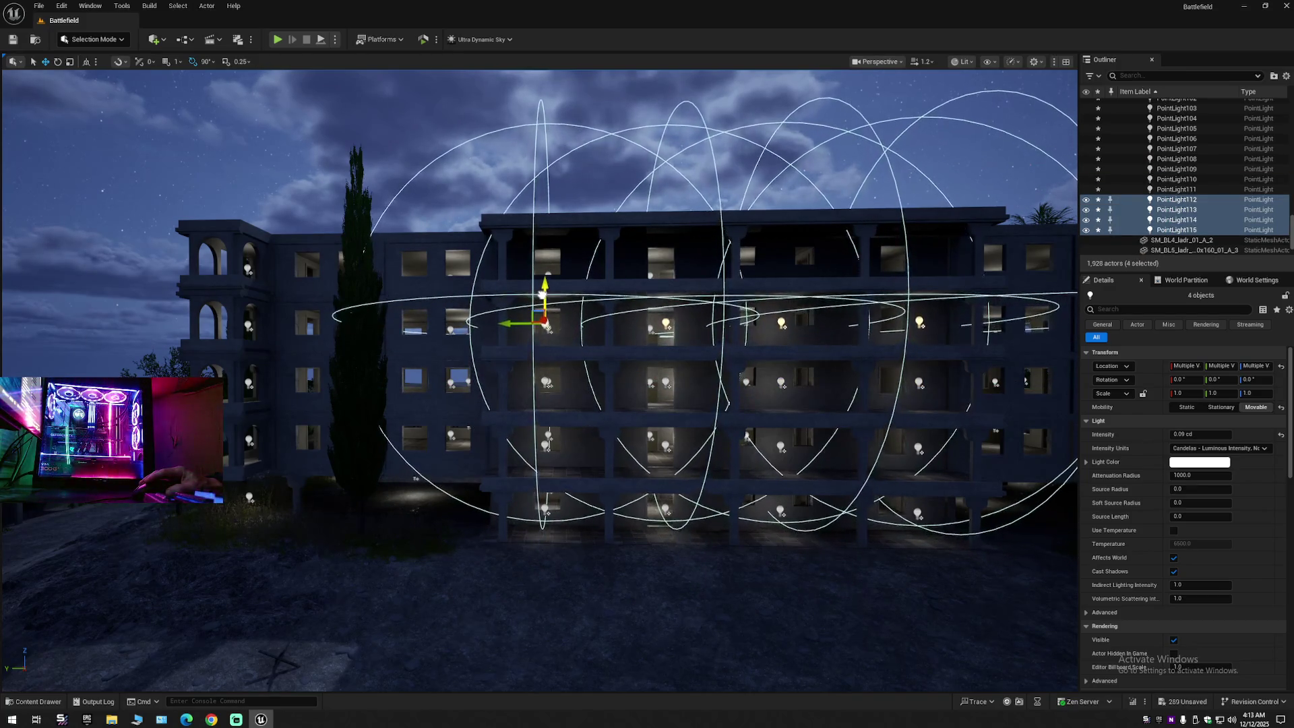
pyautogui.scroll(-5, 533, 303)
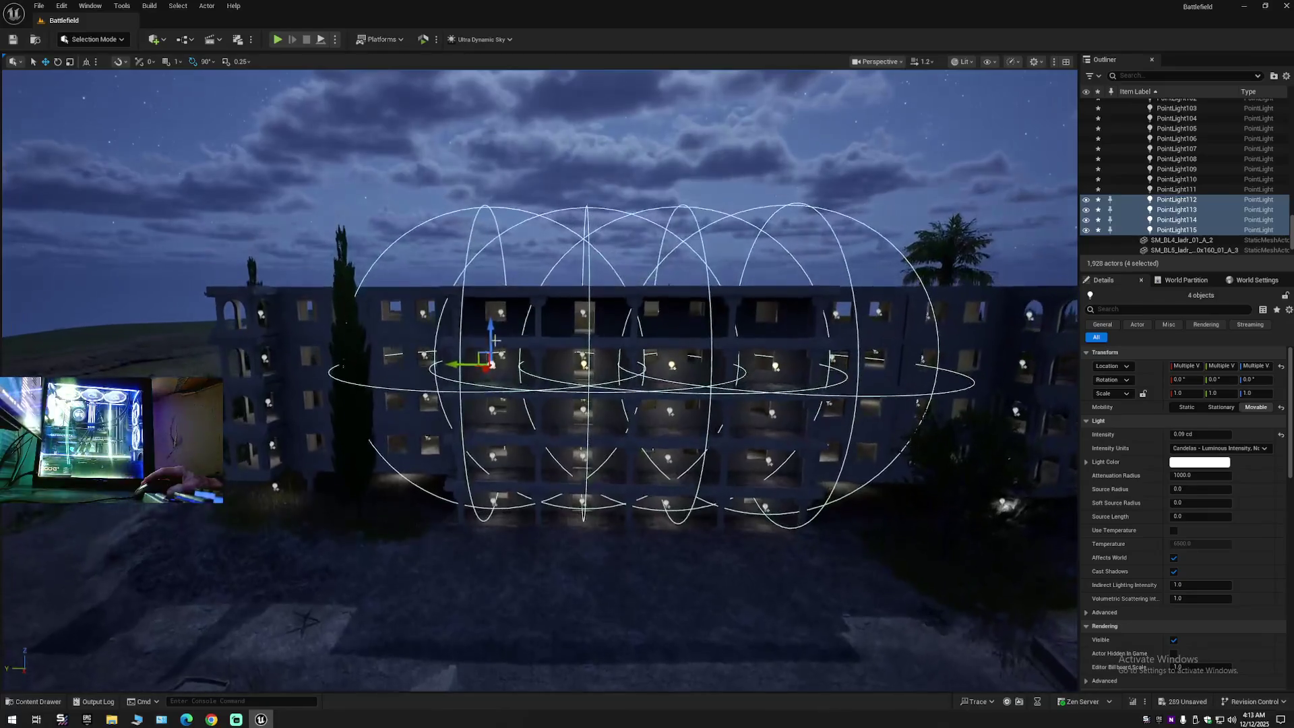
pyautogui.moveTo(490, 334)
pyautogui.keyDown('alt'); pyautogui.mouseDown()
pyautogui.moveTo(512, 285)
pyautogui.moveTo(620, 289)
pyautogui.moveTo(633, 212)
pyautogui.mouseUp(); pyautogui.keyUp('alt')
pyautogui.moveTo(605, 377)
pyautogui.mouseDown()
pyautogui.moveTo(605, 304)
pyautogui.moveTo(616, 353)
pyautogui.mouseUp()
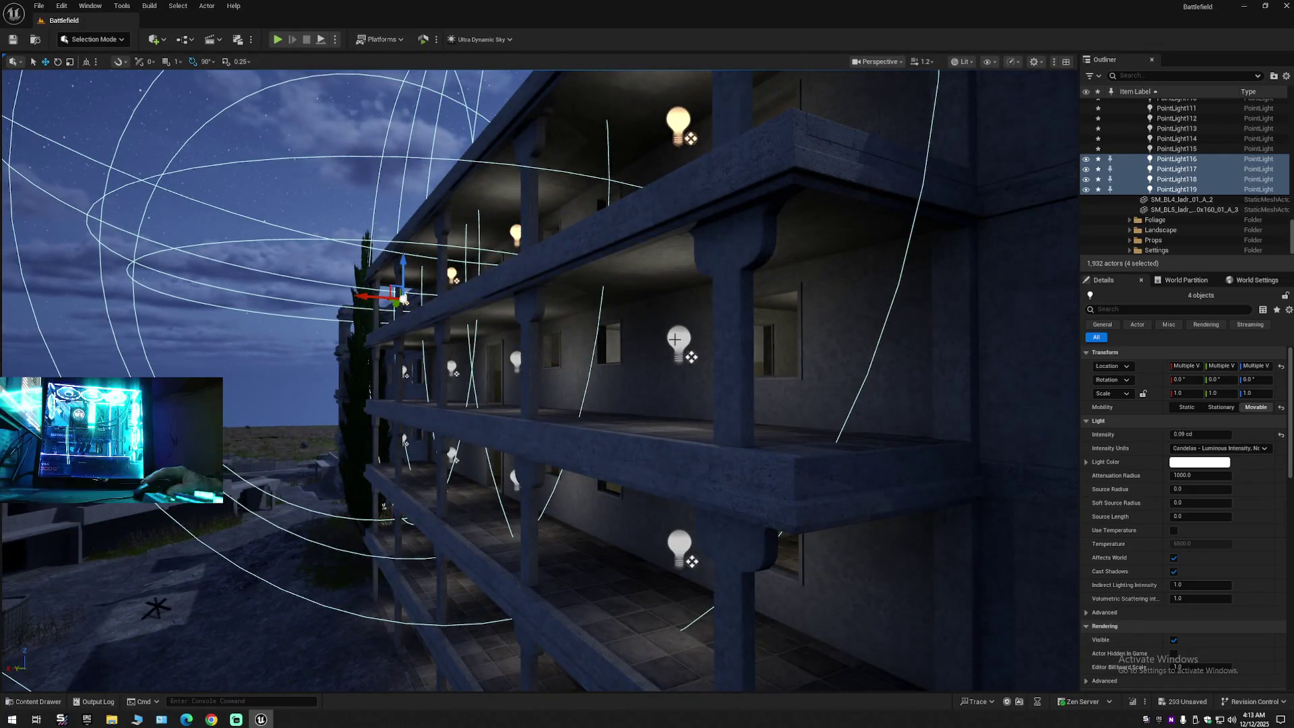
# Step: Extend the Outliner selection to PointLight108, undoing an accidental lift of the lights
pyautogui.scroll(4, 1174, 202)
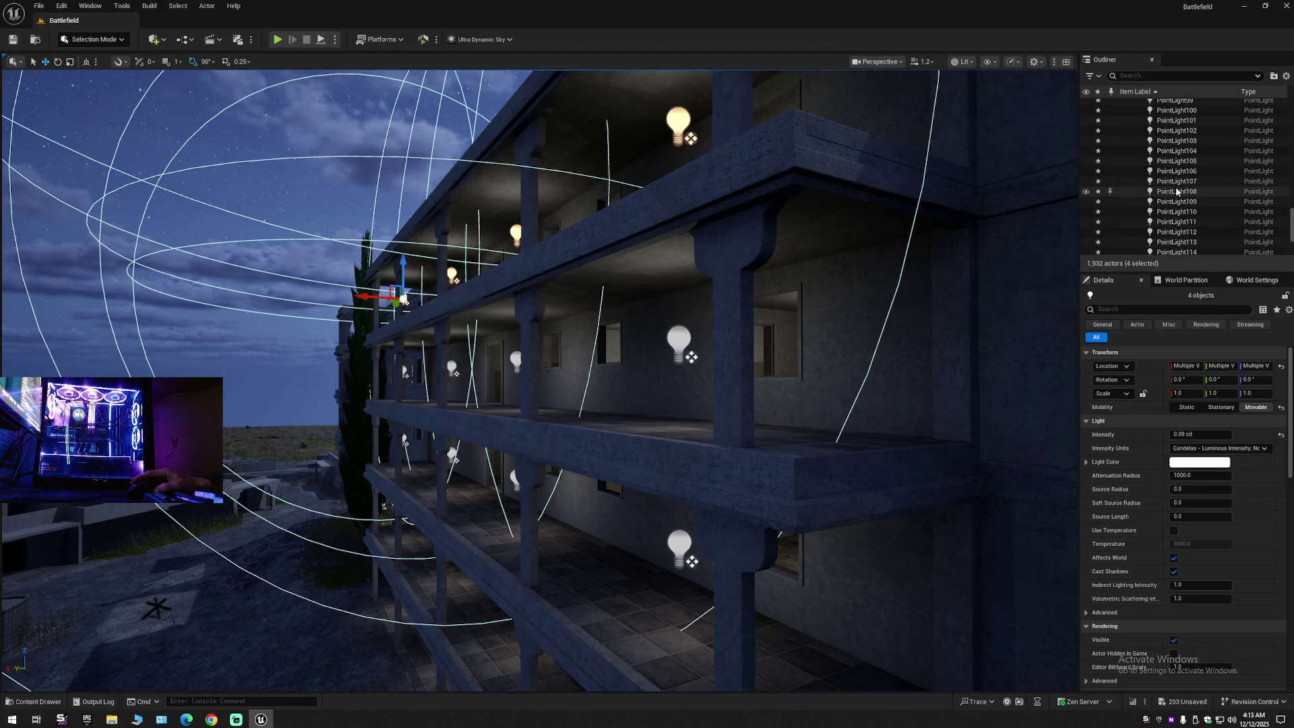
pyautogui.keyDown('shift'); pyautogui.click(1173, 191); pyautogui.keyUp('shift')
pyautogui.press('f')
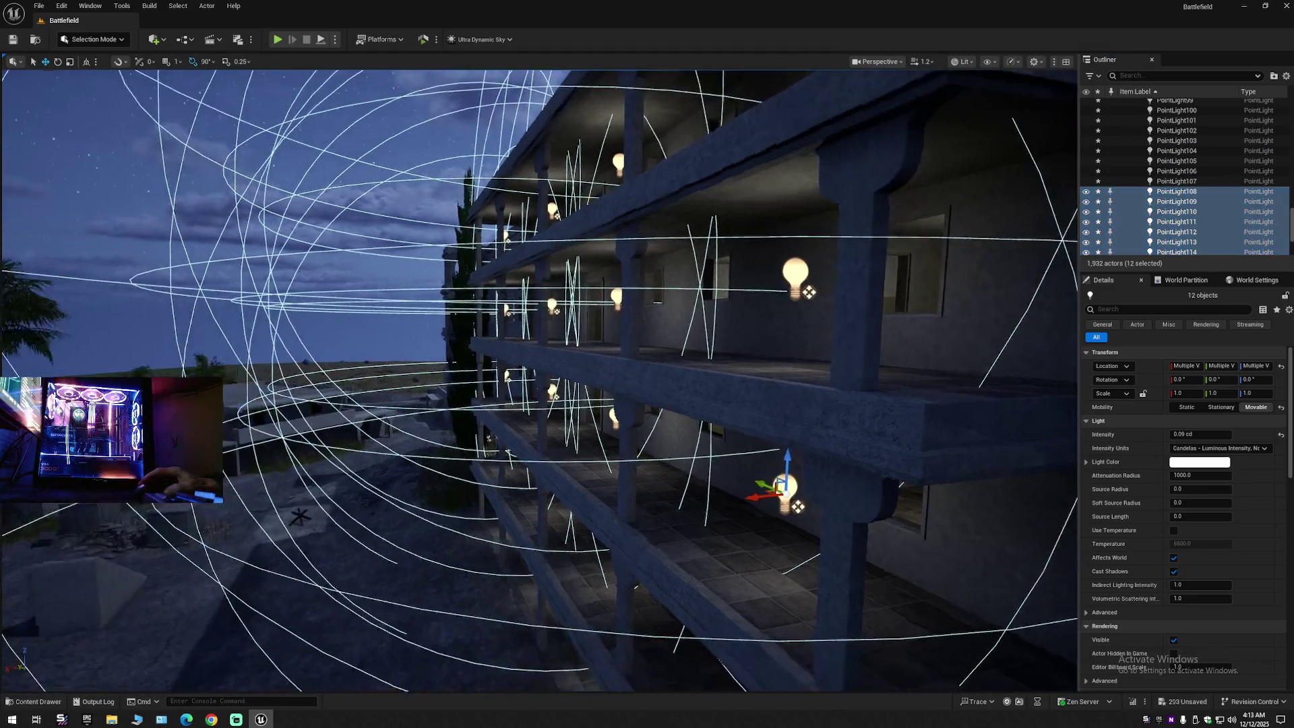
pyautogui.scroll(3, 539, 377)
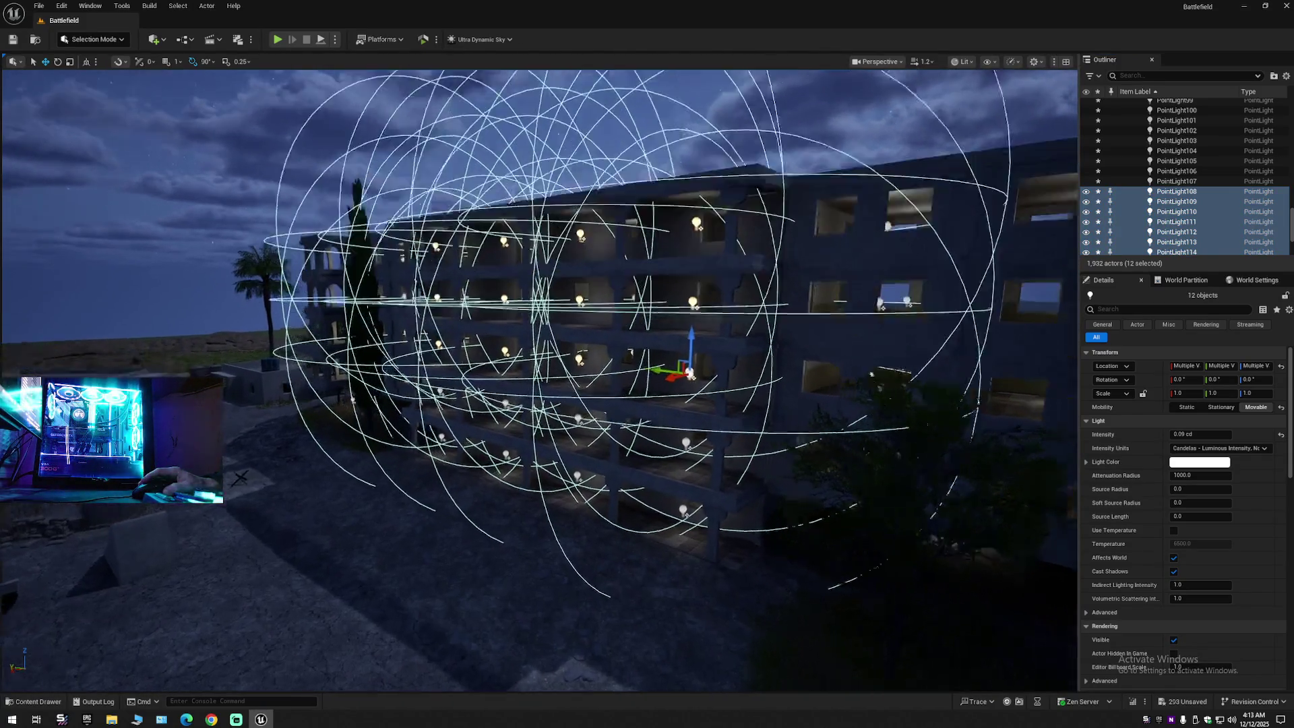
pyautogui.moveTo(651, 339)
pyautogui.mouseDown()
pyautogui.moveTo(638, 75)
pyautogui.moveTo(640, 101)
pyautogui.mouseUp()
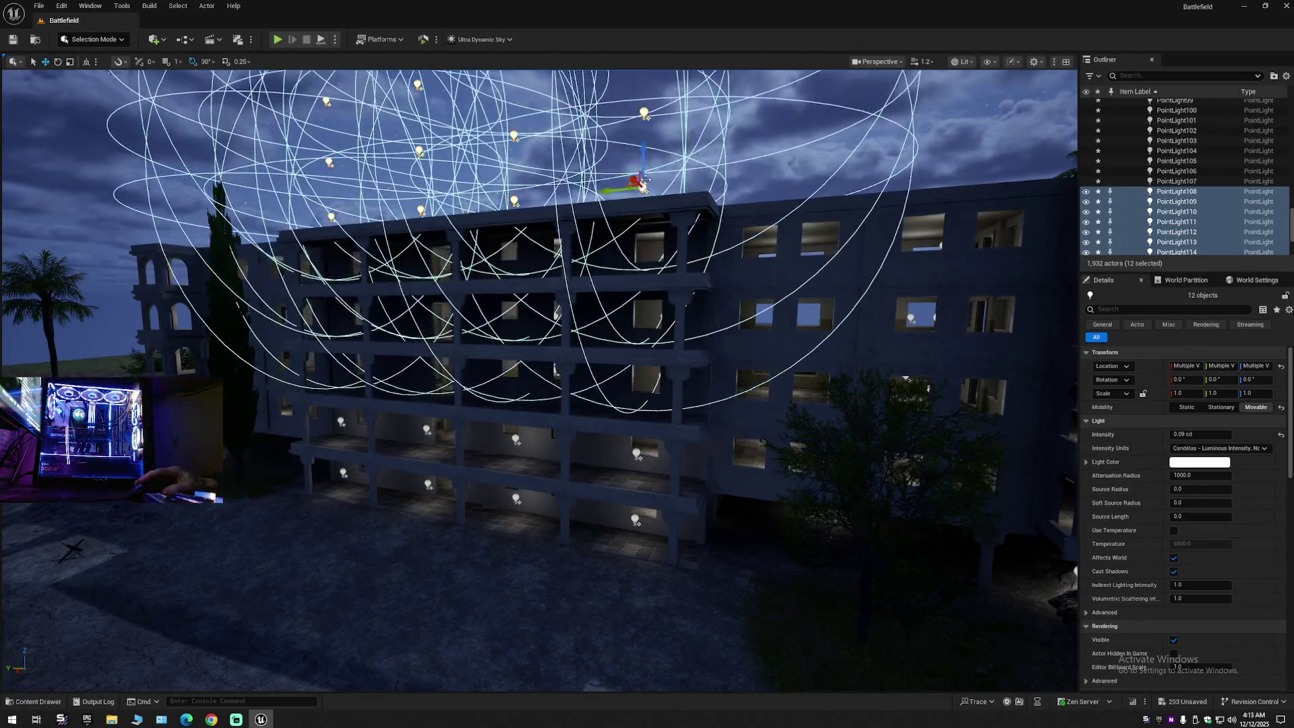
pyautogui.hotkey('ctrl', 'z')
# Step: Add PointLight102 through PointLight107 to the selection, undoing another accidental move
pyautogui.scroll(4, 573, 337)
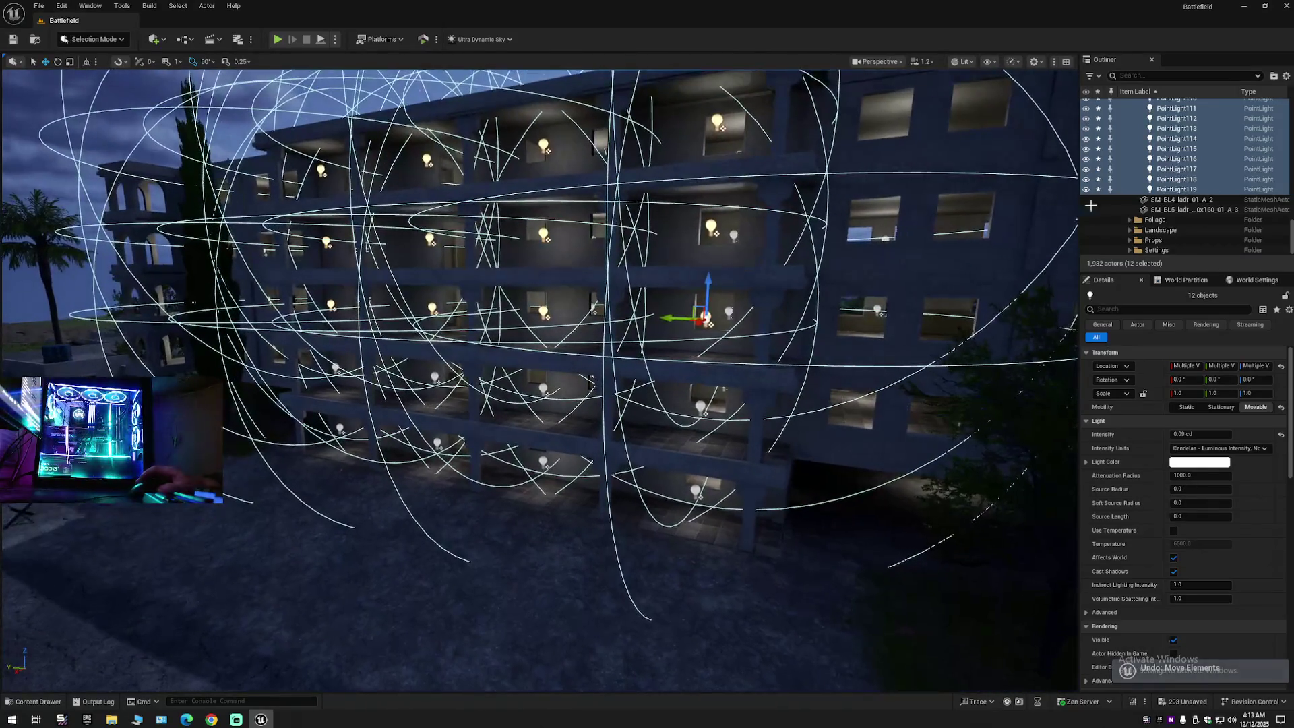
pyautogui.scroll(4, 1151, 192)
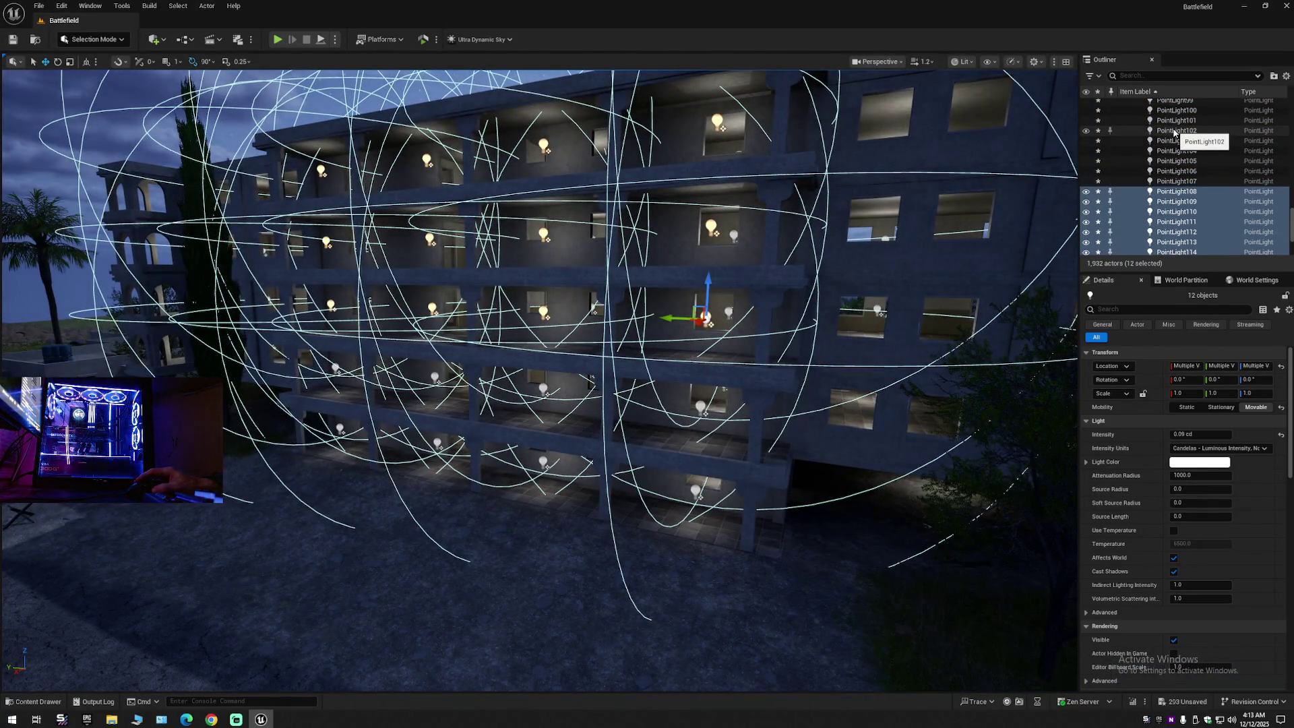
pyautogui.keyDown('ctrl'); pyautogui.click(1173, 132); pyautogui.keyUp('ctrl')
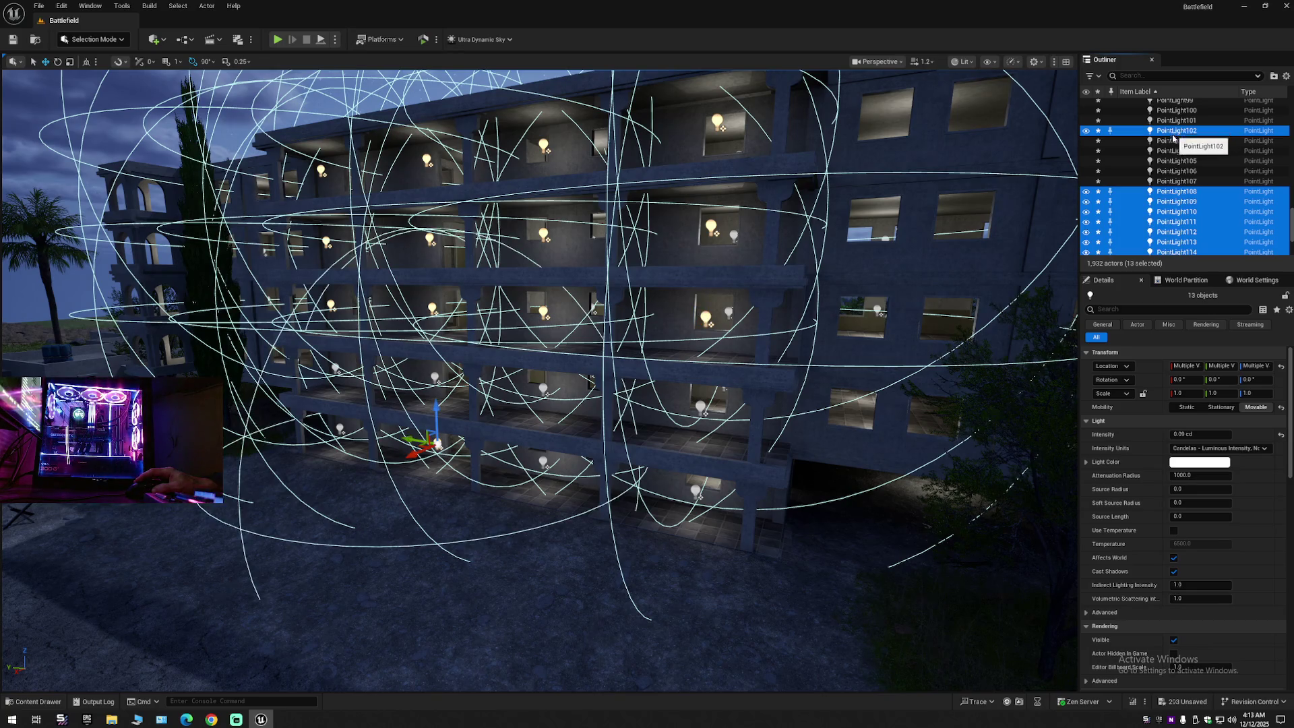
pyautogui.keyDown('shift'); pyautogui.click(1174, 180); pyautogui.keyUp('shift')
pyautogui.scroll(-5, 768, 345)
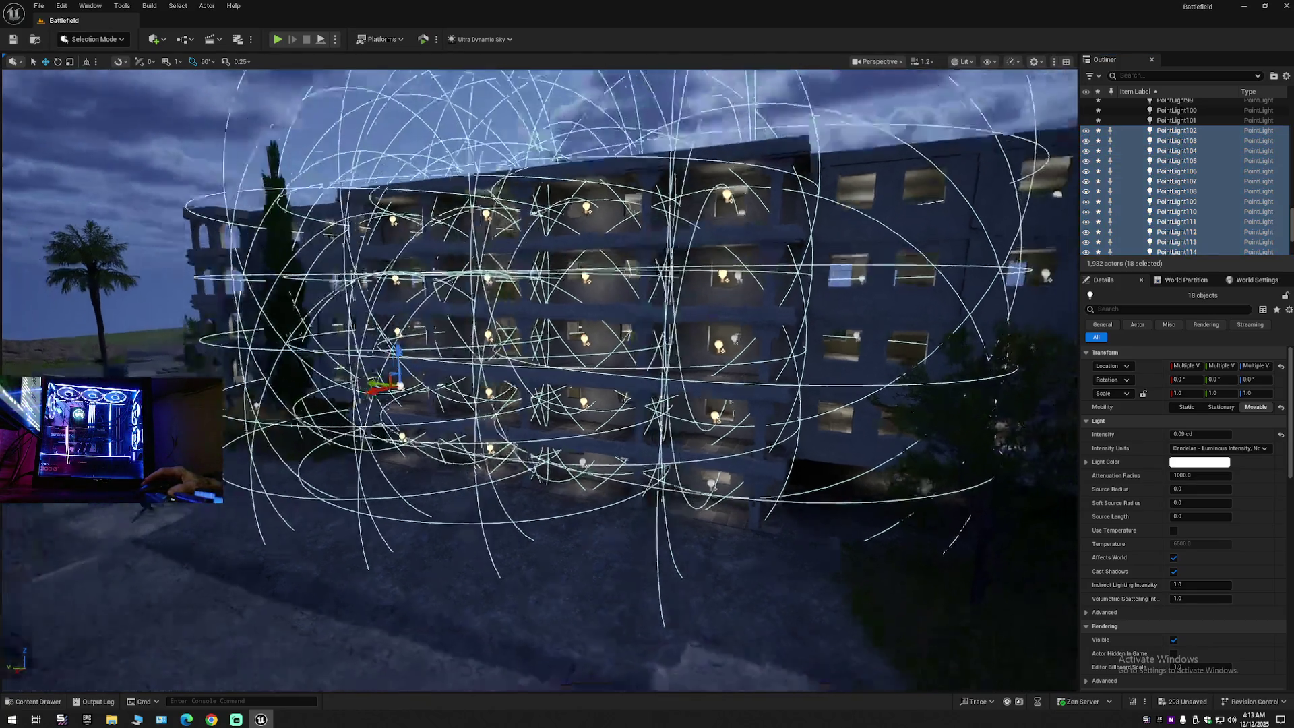
pyautogui.moveTo(539, 377)
pyautogui.mouseDown()
pyautogui.moveTo(569, 371)
pyautogui.moveTo(529, 359)
pyautogui.moveTo(526, 472)
pyautogui.mouseUp()
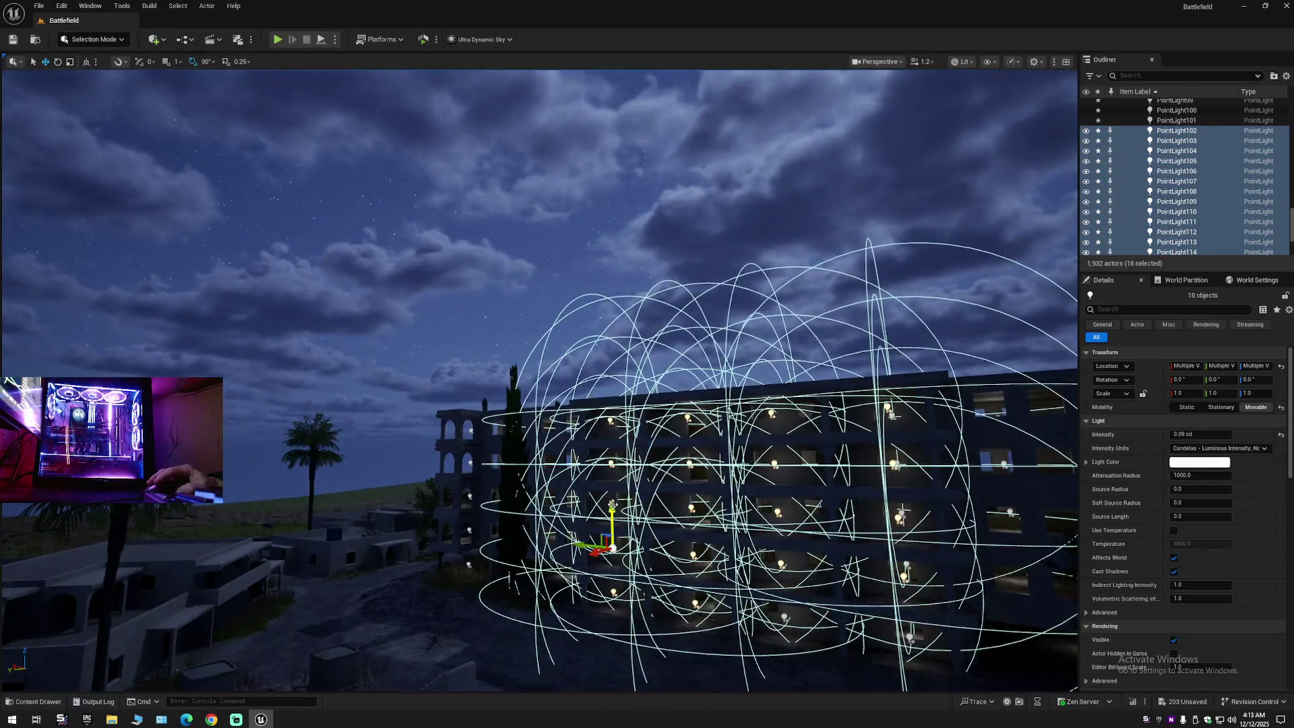
pyautogui.moveTo(608, 495); pyautogui.dragTo(608, 323)
pyautogui.moveTo(748, 431); pyautogui.dragTo(748, 406)
pyautogui.hotkey('ctrl', 'z')
# Step: Add two more window bulbs to the selection directly in the viewport
pyautogui.moveTo(539, 377)
pyautogui.mouseDown()
pyautogui.moveTo(468, 377)
pyautogui.moveTo(526, 364)
pyautogui.moveTo(710, 444)
pyautogui.mouseUp()
pyautogui.keyDown('ctrl'); pyautogui.click(539, 364); pyautogui.keyUp('ctrl')
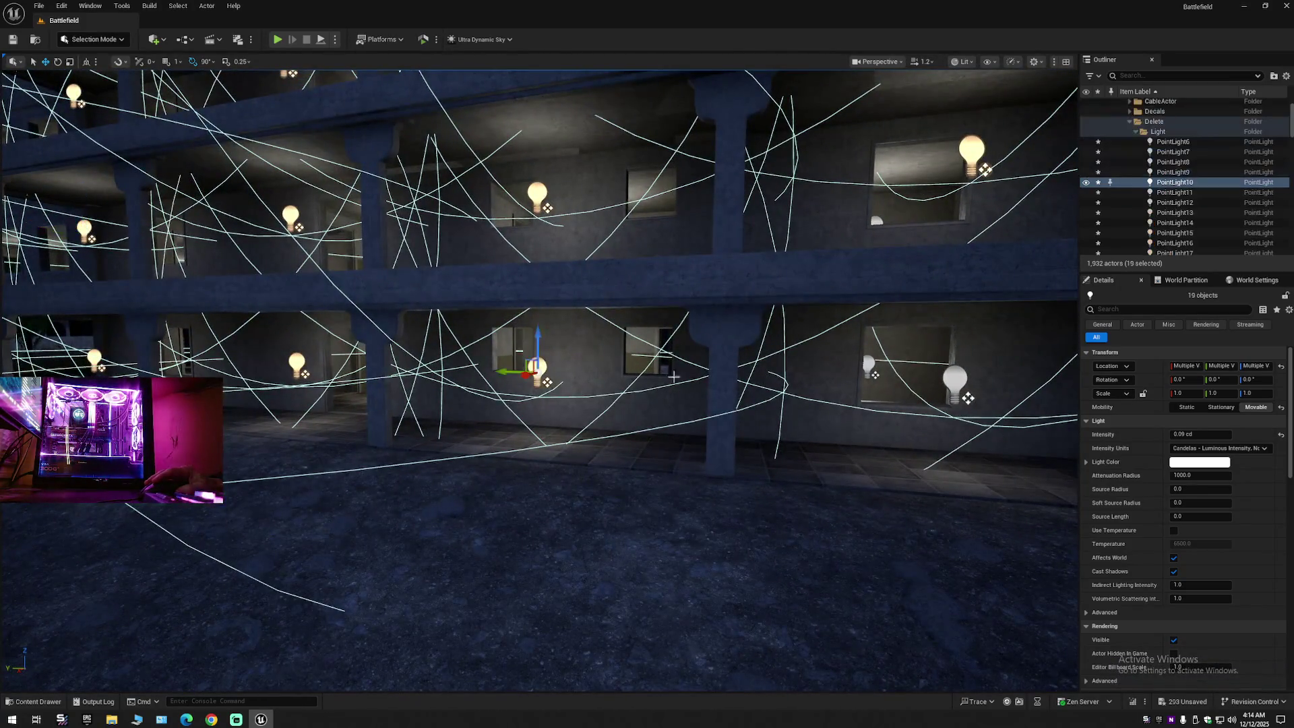
pyautogui.keyDown('ctrl'); pyautogui.click(954, 380); pyautogui.keyUp('ctrl')
pyautogui.moveTo(953, 381)
pyautogui.mouseDown()
pyautogui.moveTo(876, 384)
pyautogui.moveTo(1046, 386)
pyautogui.mouseUp()
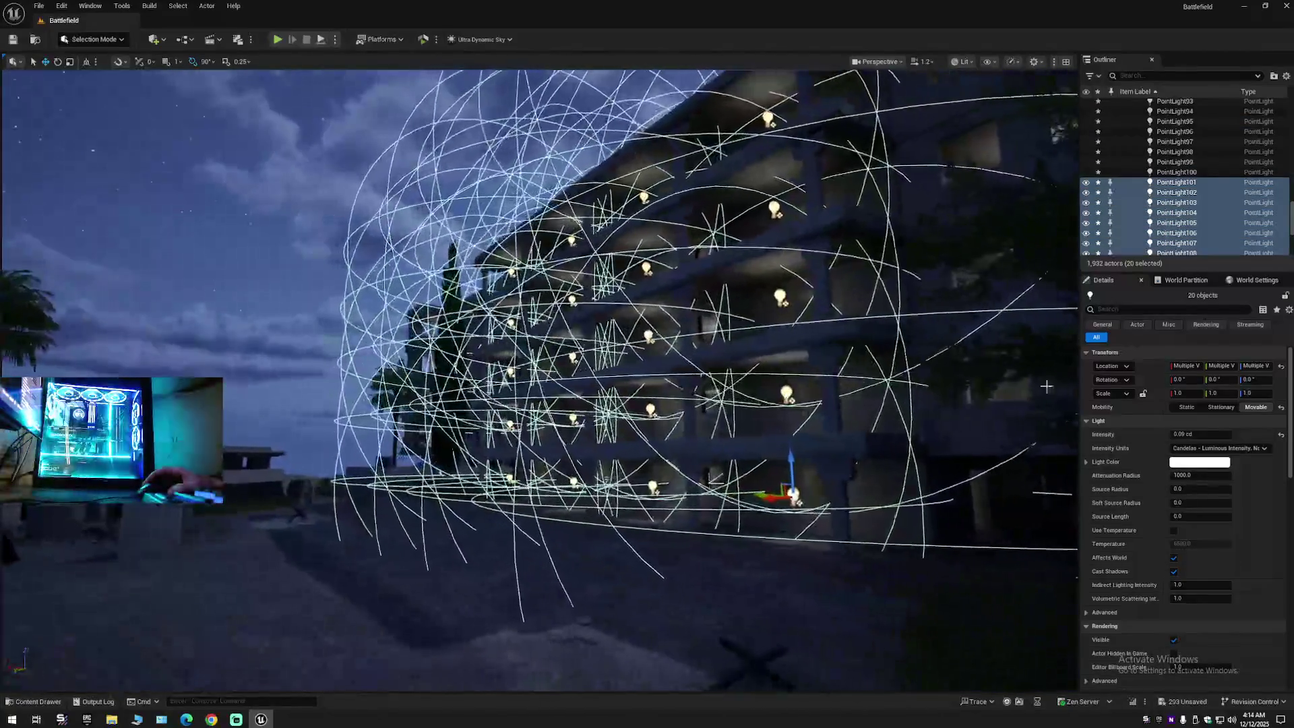